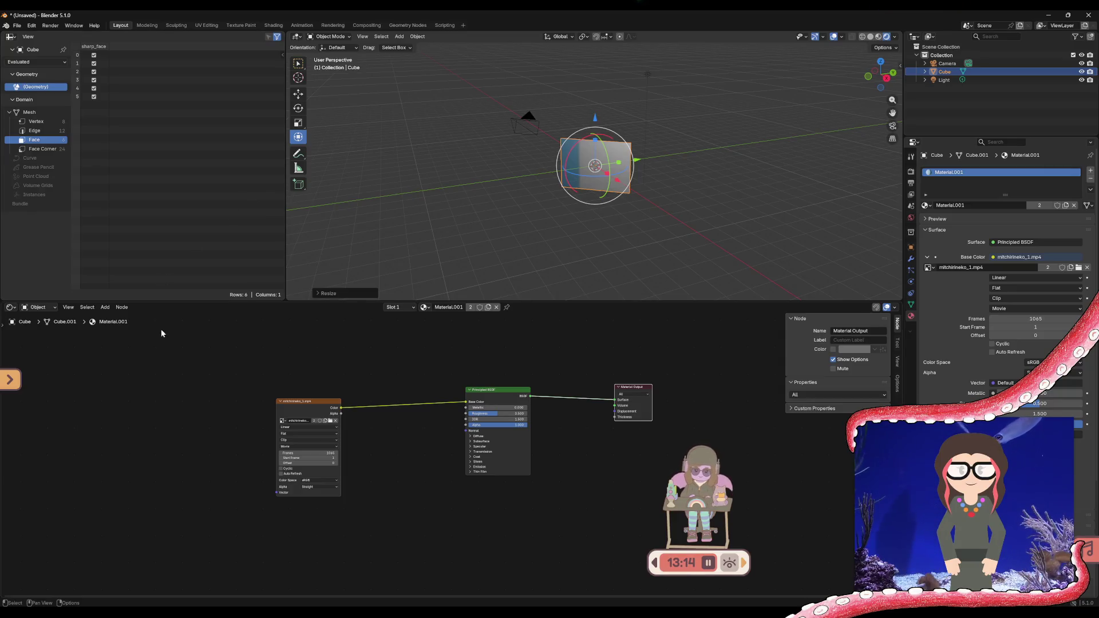
- Toggle the Principled BSDF node's custom colour and mute options on and back off
left_click(11, 379)
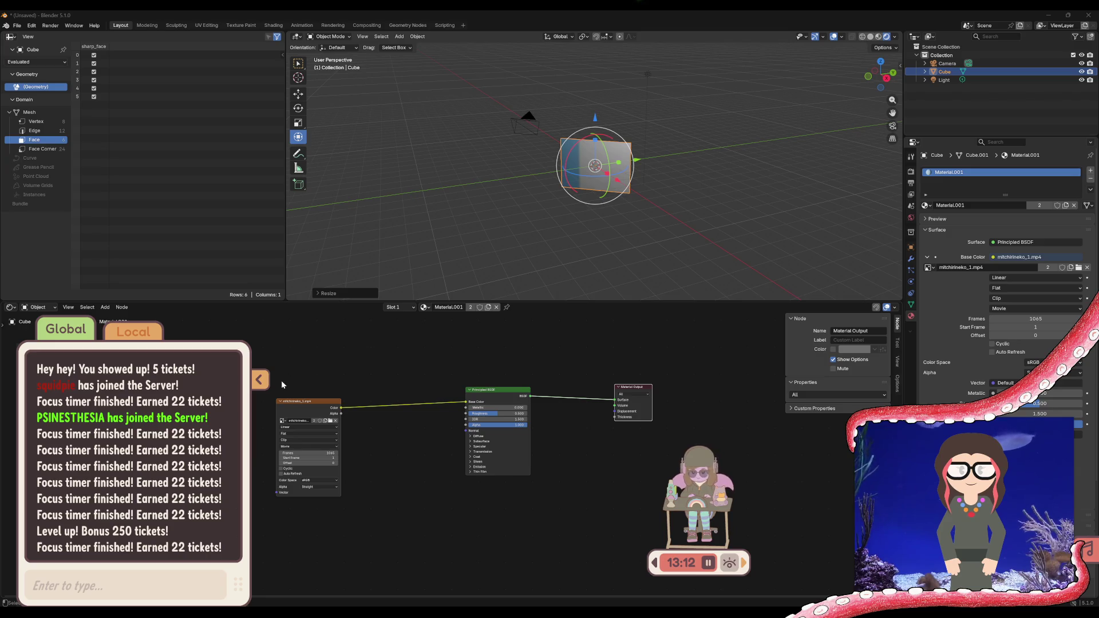
left_click(260, 380)
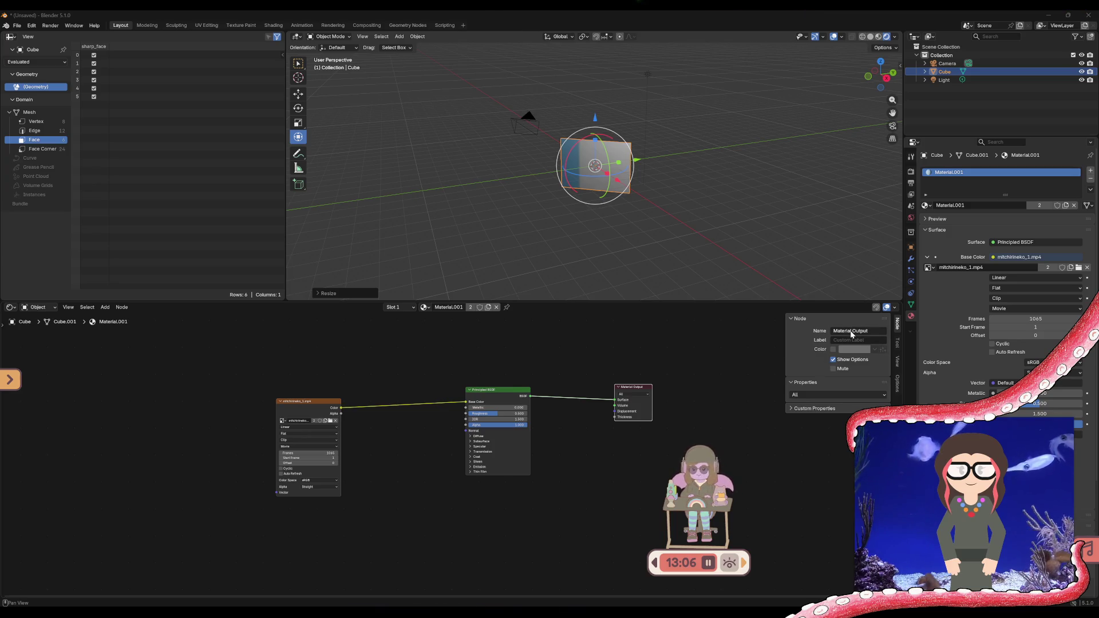
left_click(498, 394)
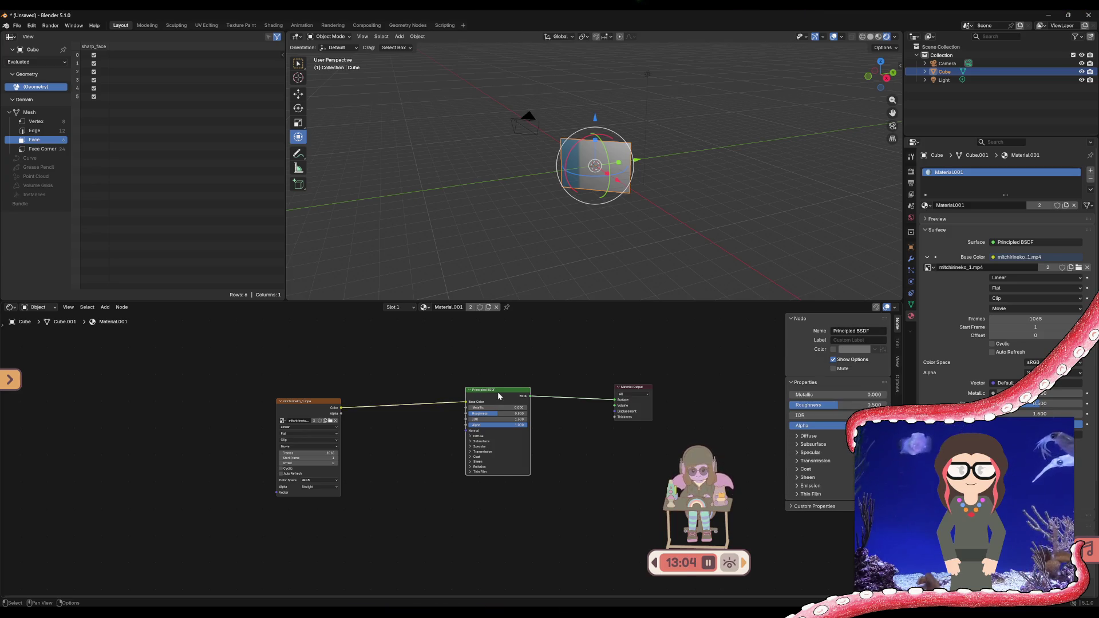
left_click(833, 350)
left_click(833, 351)
left_click(834, 351)
left_click(834, 351)
left_click(834, 351)
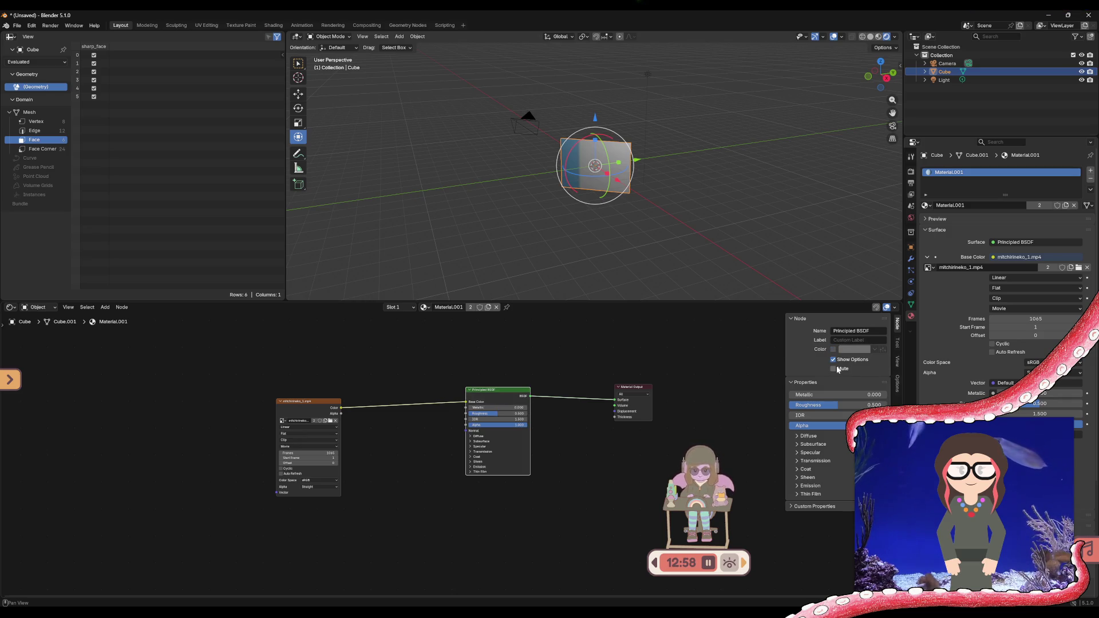
left_click(834, 369)
left_click(833, 368)
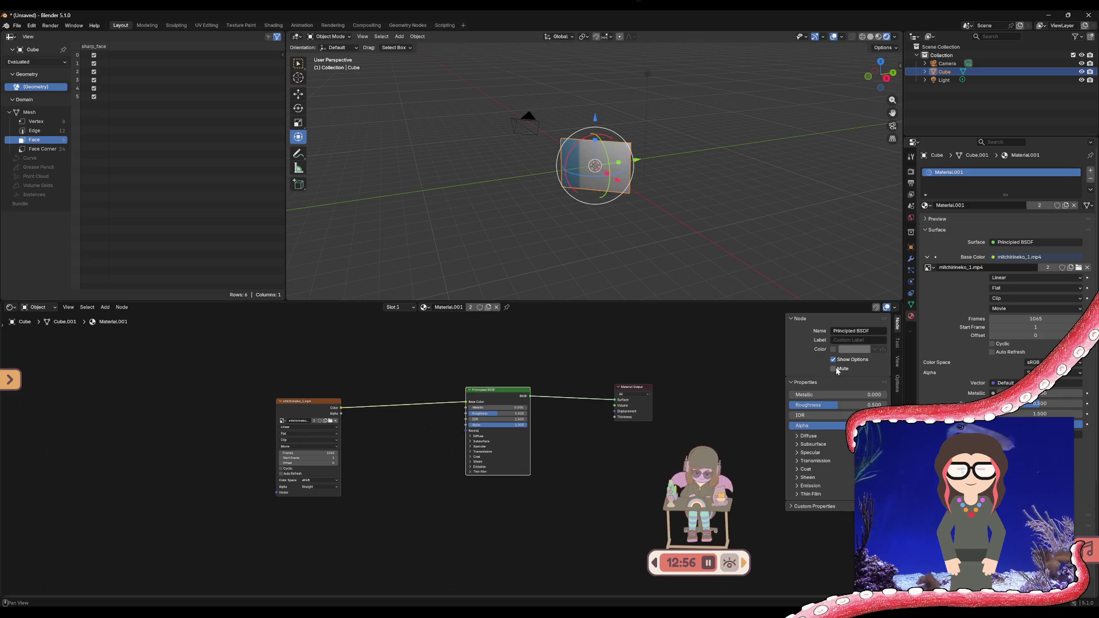
left_click(833, 369)
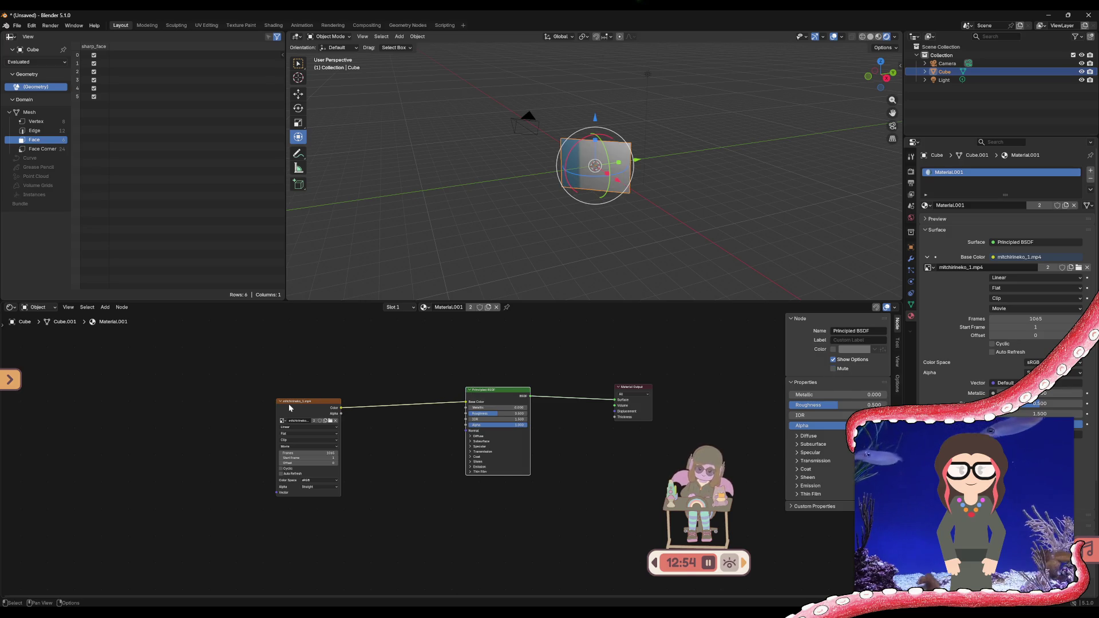
- Toggle the Image Texture node's mute and collapse options on and back off
left_click(308, 403)
left_click(833, 369)
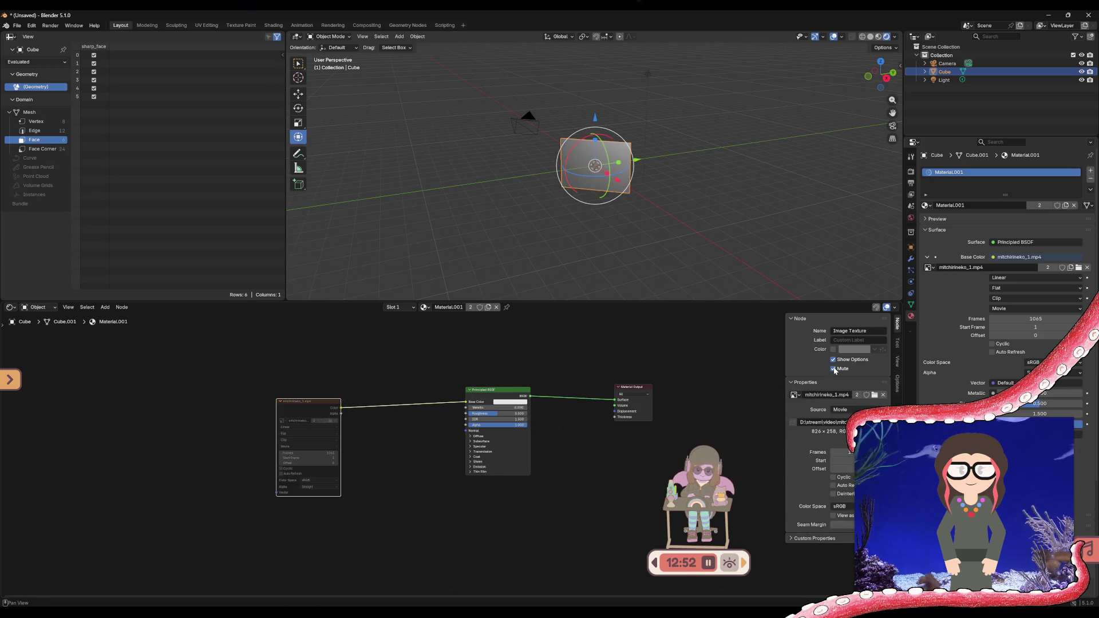
left_click(834, 368)
left_click(833, 368)
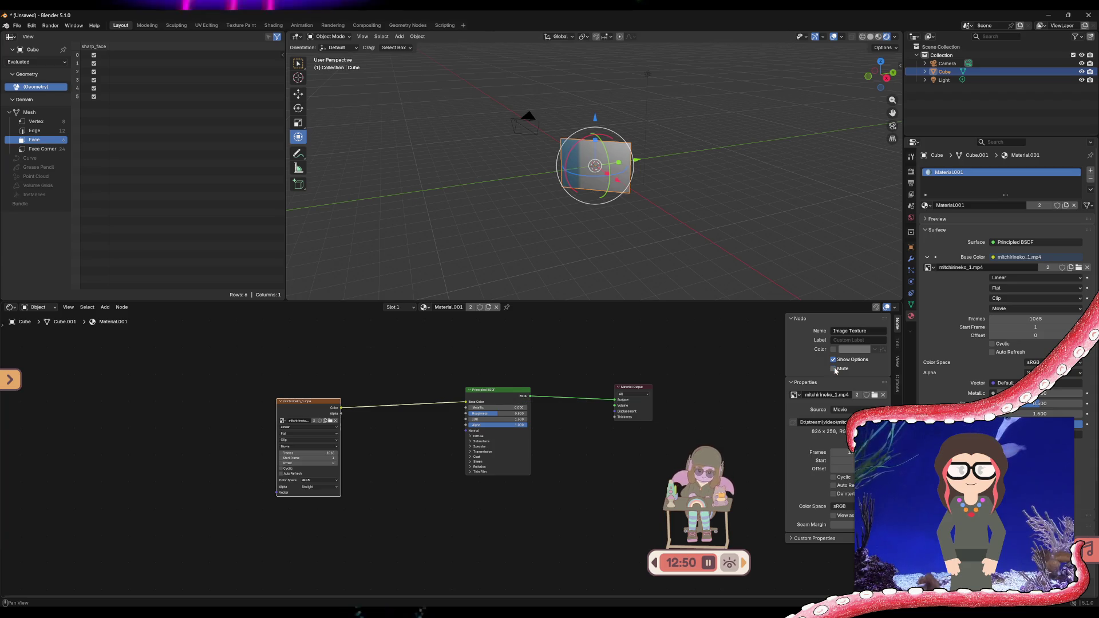
left_click(833, 360)
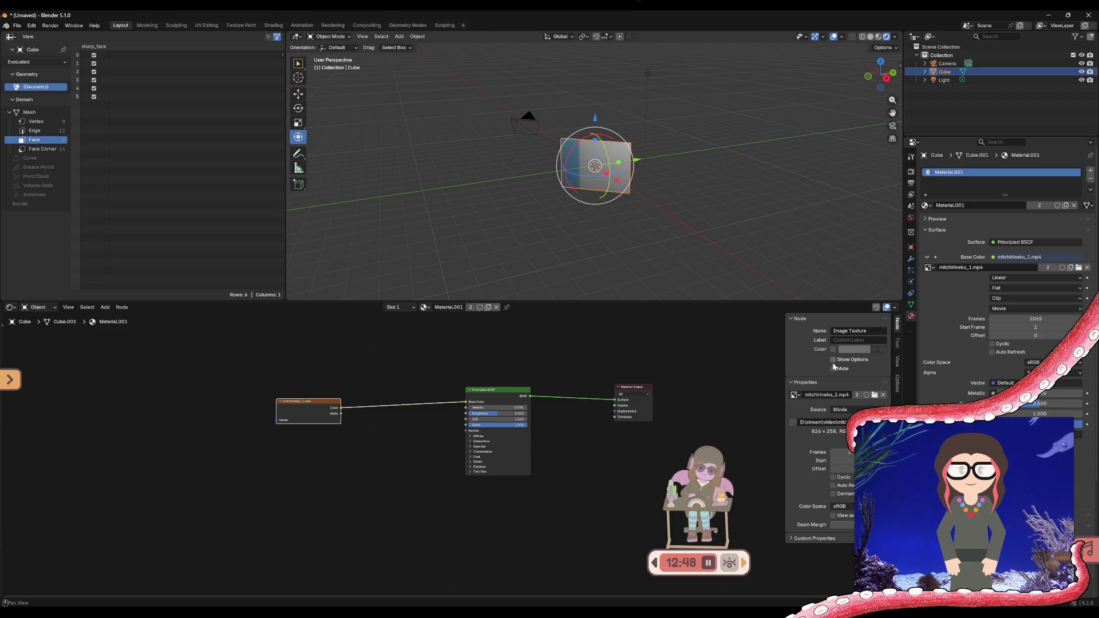
left_click(834, 361)
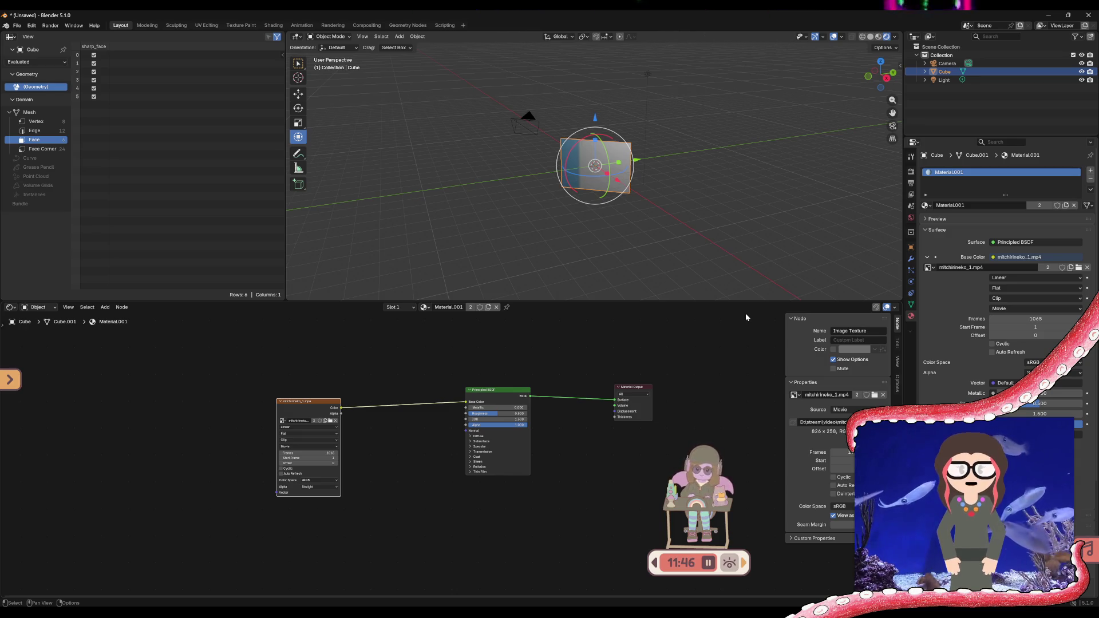
scroll(746, 314, "up", 1)
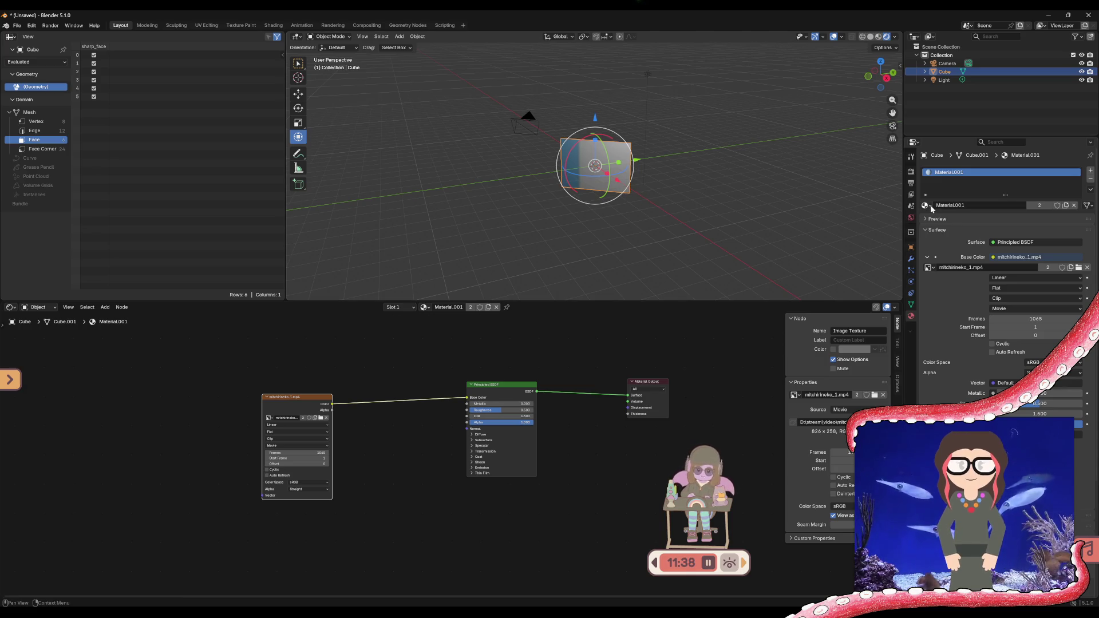
- Unlink Material.001 from the cube, create Material.002 and set its Base Color to pink
left_click(1074, 205)
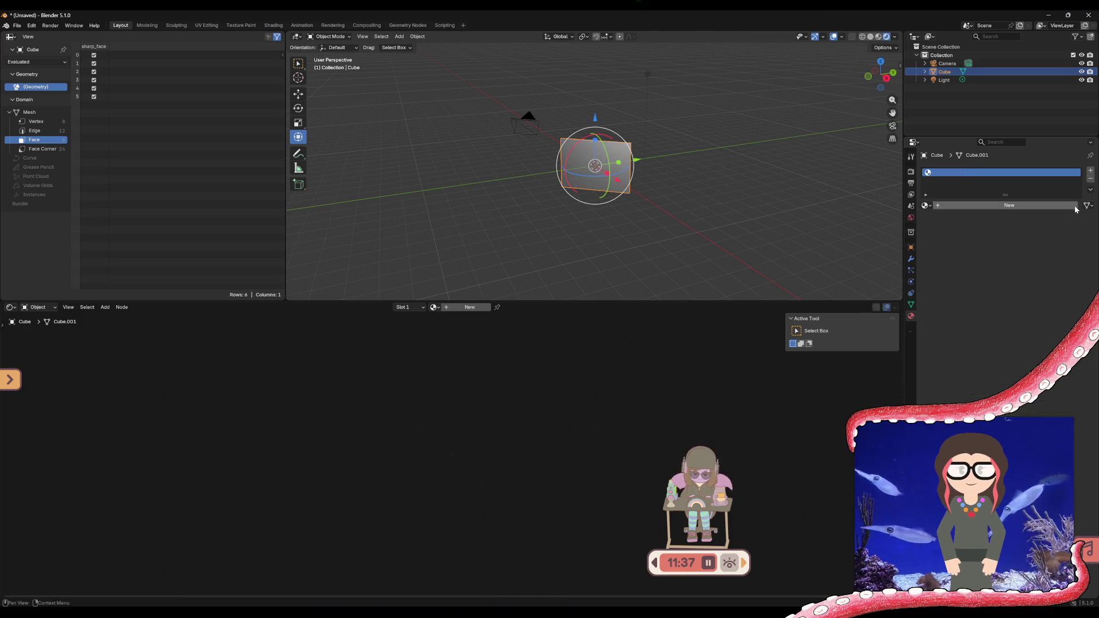
left_click(983, 207)
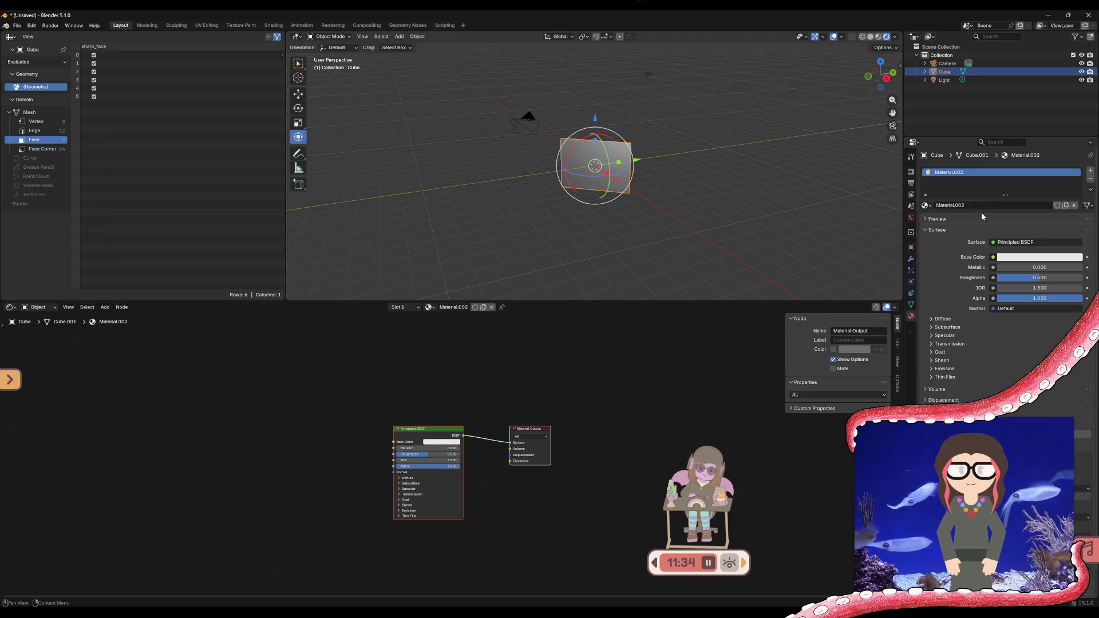
mouse_move(585, 221)
middle_mouse_down()
mouse_move(399, 189)
mouse_move(857, 197)
middle_mouse_up()
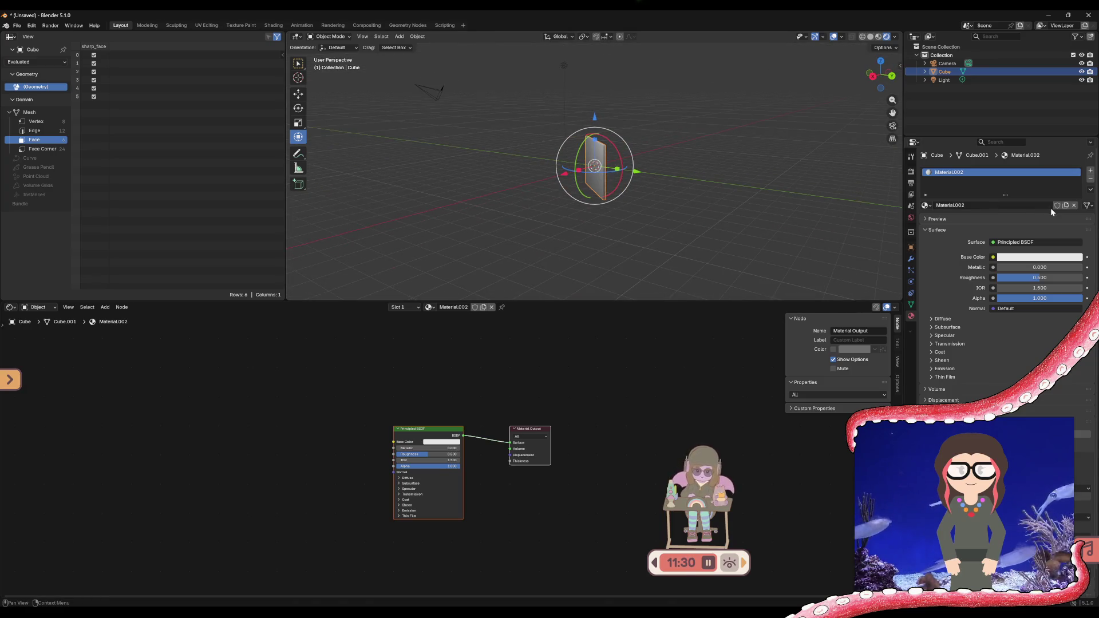
left_click(1009, 261)
mouse_move(1033, 208)
left_mouse_down()
mouse_move(1057, 207)
mouse_move(1053, 155)
left_mouse_up()
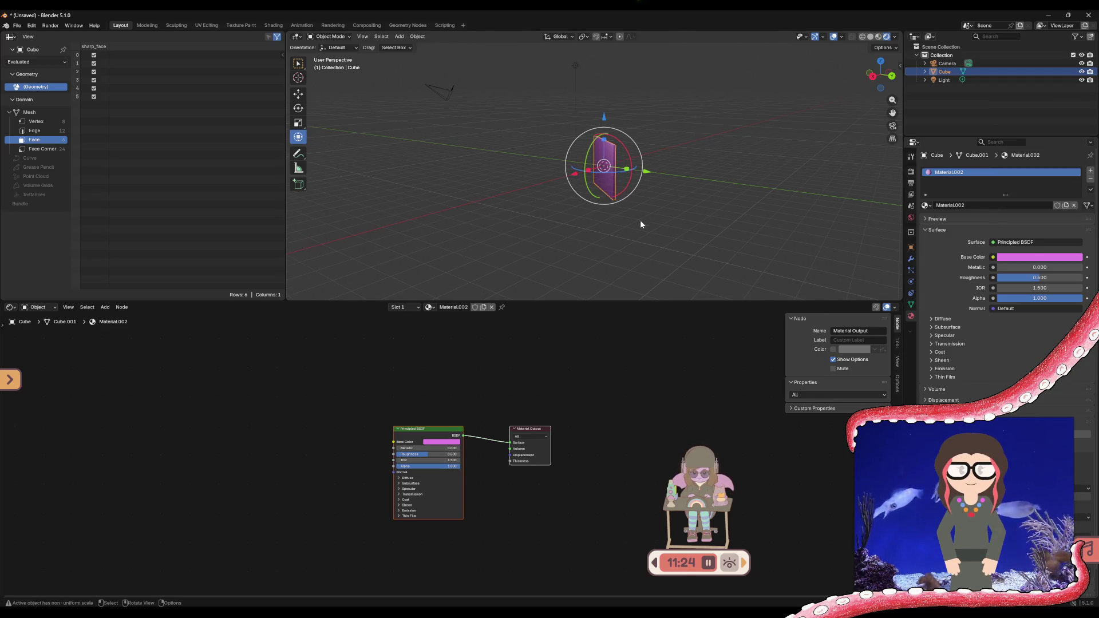
middle_click_drag(623, 222, 698, 228)
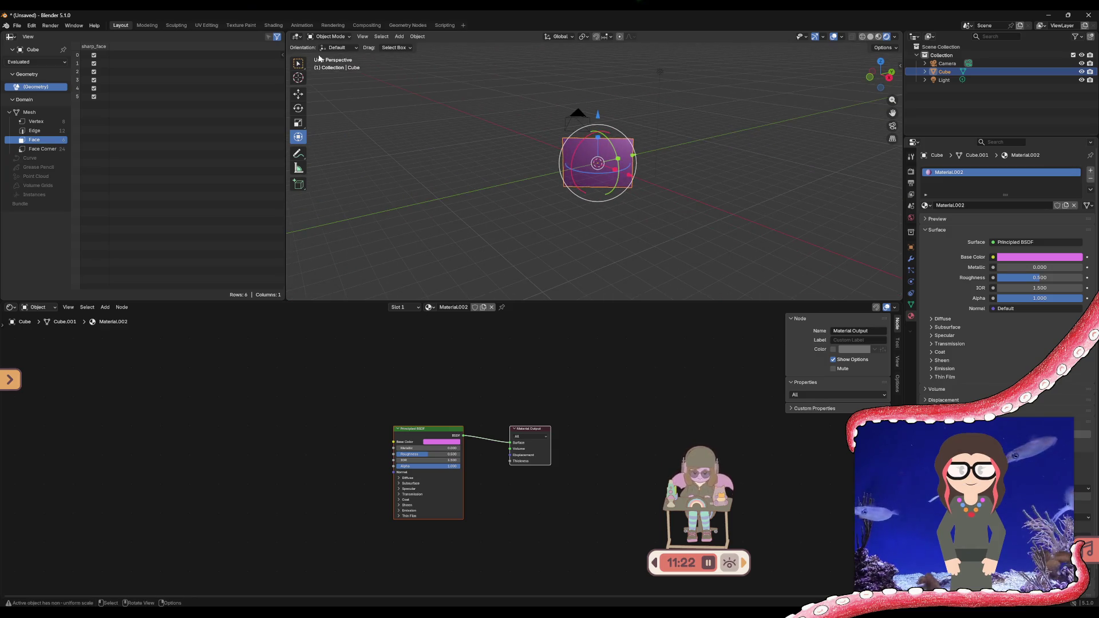
left_click(398, 37)
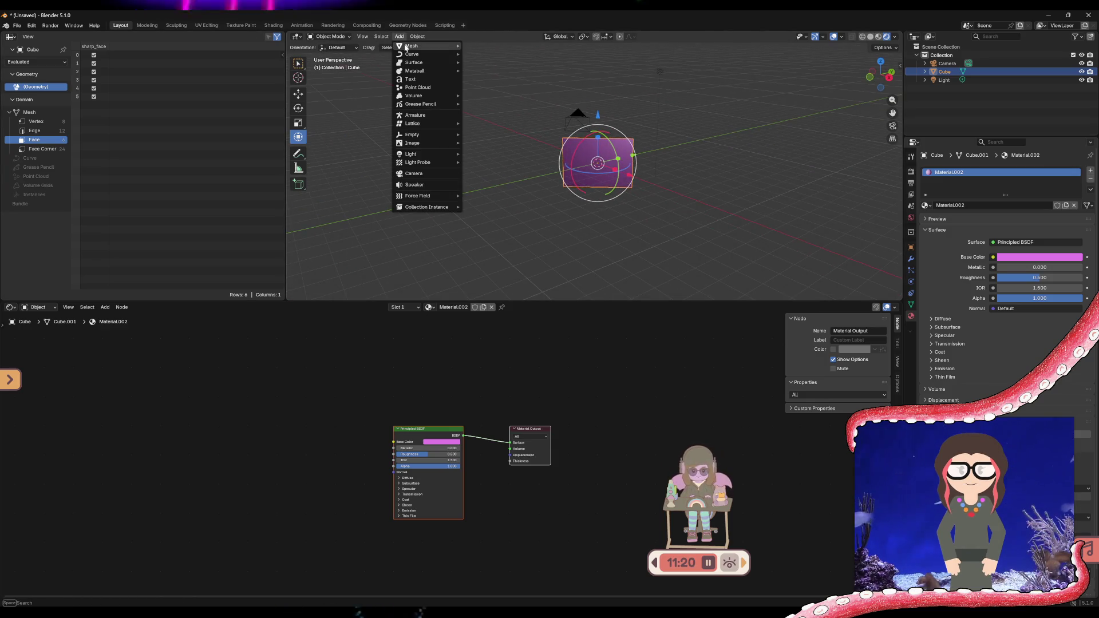
- Add a mesh plane and set its Rotation X to 90° in the sidebar so it stands upright
left_click(488, 46)
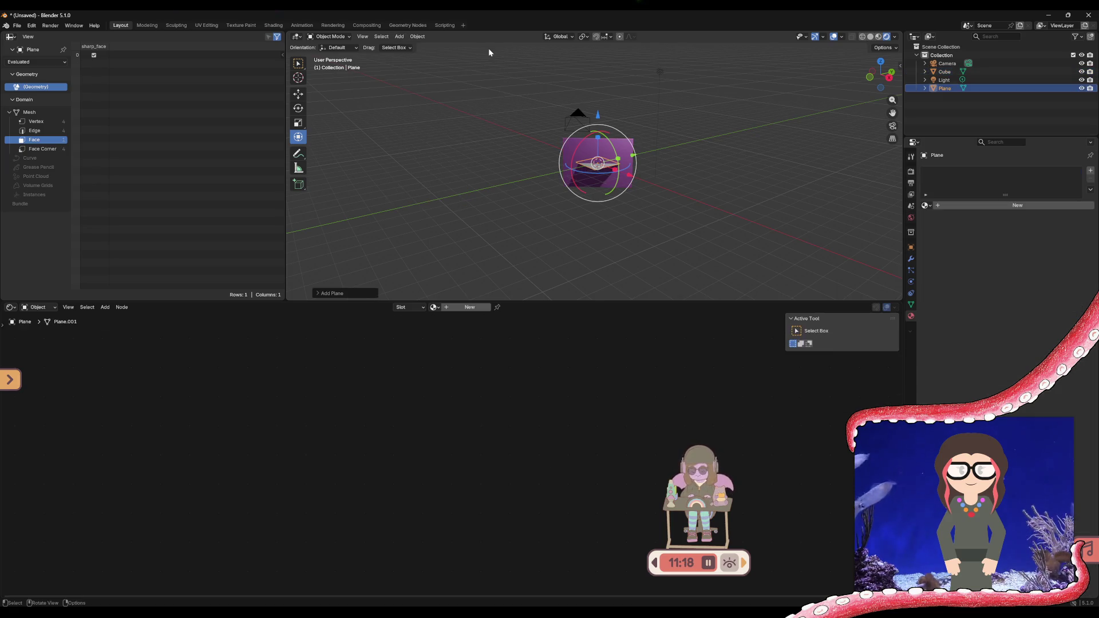
mouse_move(651, 178)
middle_mouse_down()
mouse_move(574, 186)
mouse_move(638, 187)
middle_mouse_up()
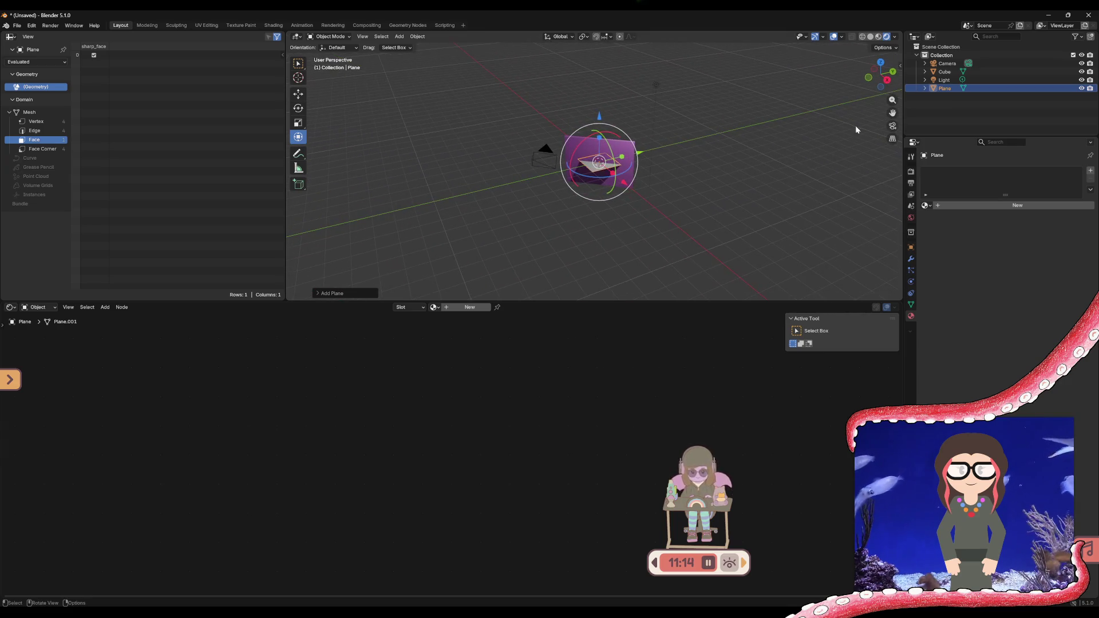
left_click(899, 67)
left_click(825, 113)
type("90")
key("Return")
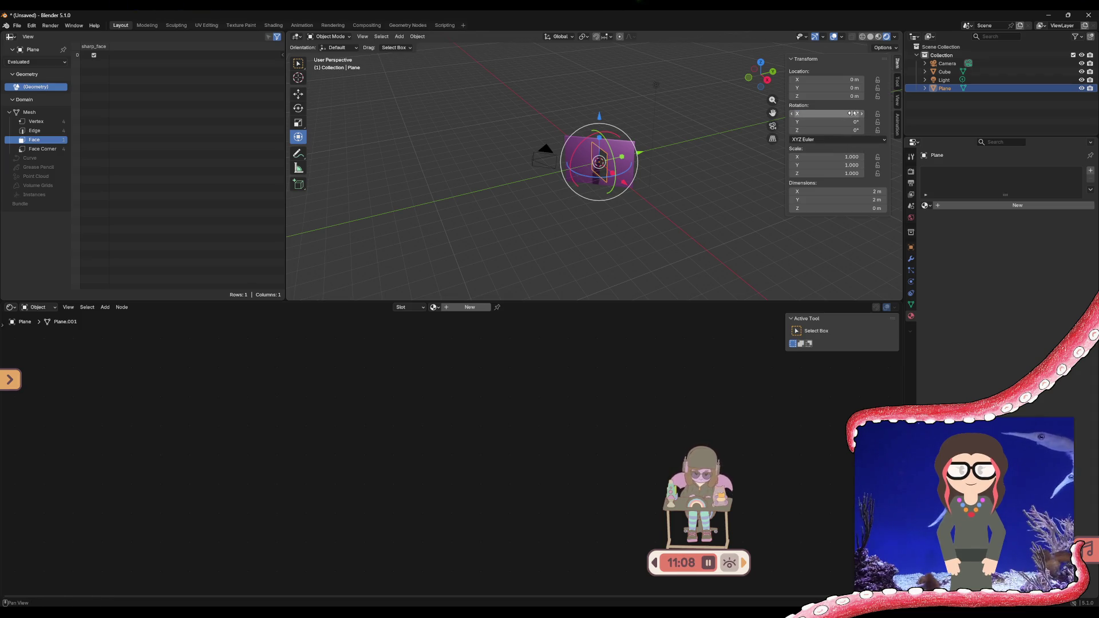
mouse_move(712, 184)
middle_mouse_down()
mouse_move(717, 217)
mouse_move(748, 250)
middle_mouse_up()
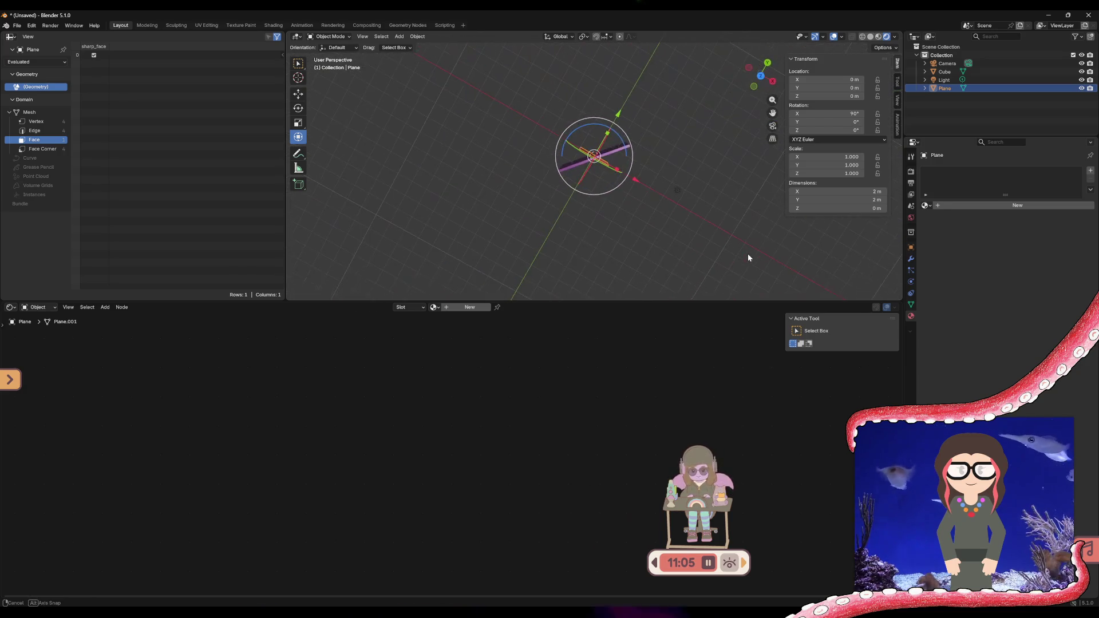
left_click(617, 151)
left_click(846, 129)
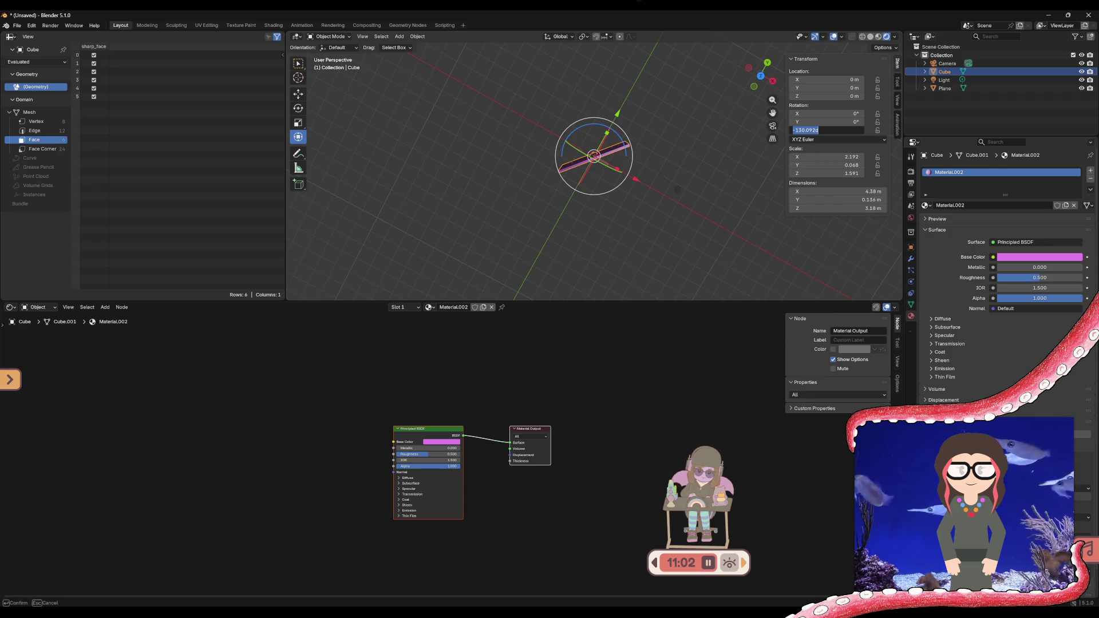
type("0")
- Zero the cube's Z rotation and move it about 1.15 m along Y away from the plane
key("Return")
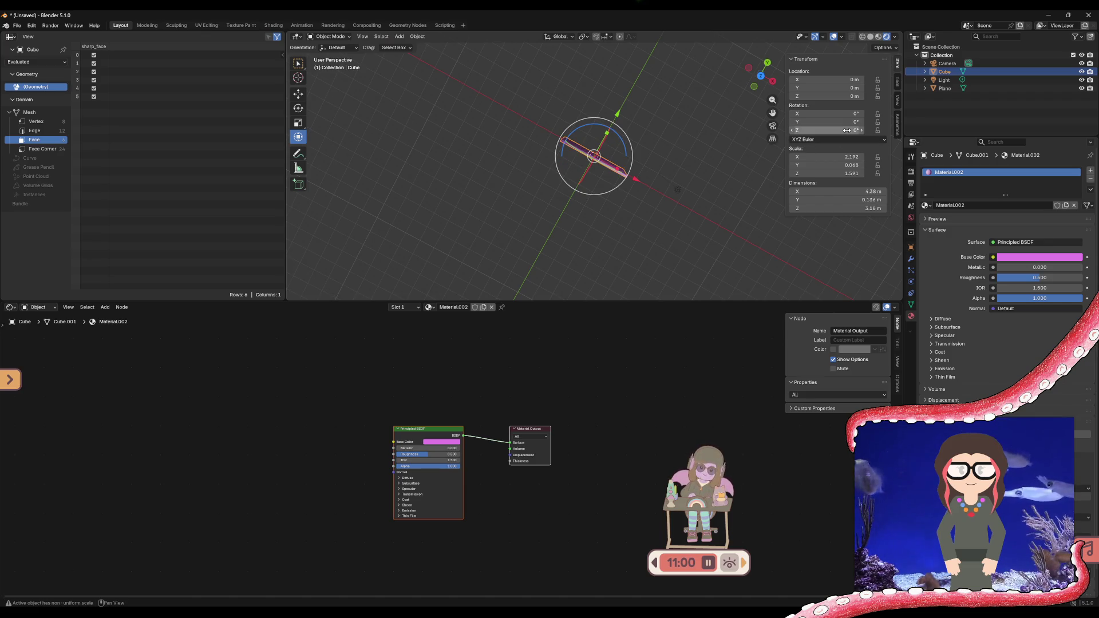
mouse_move(702, 185)
middle_mouse_down()
mouse_move(675, 145)
mouse_move(612, 195)
middle_mouse_up()
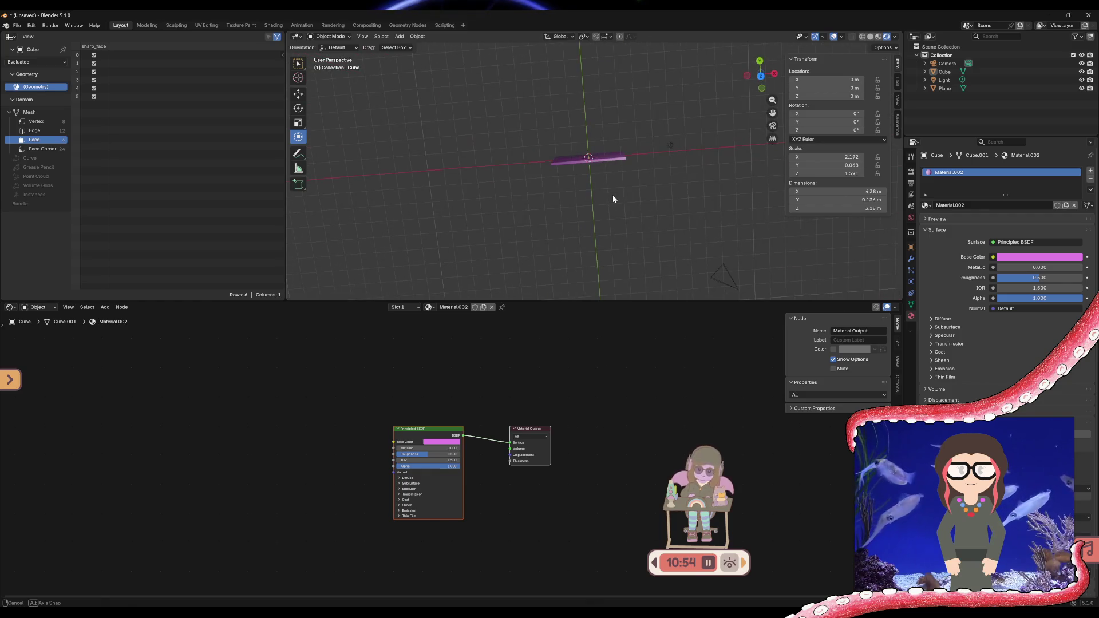
left_click(604, 163)
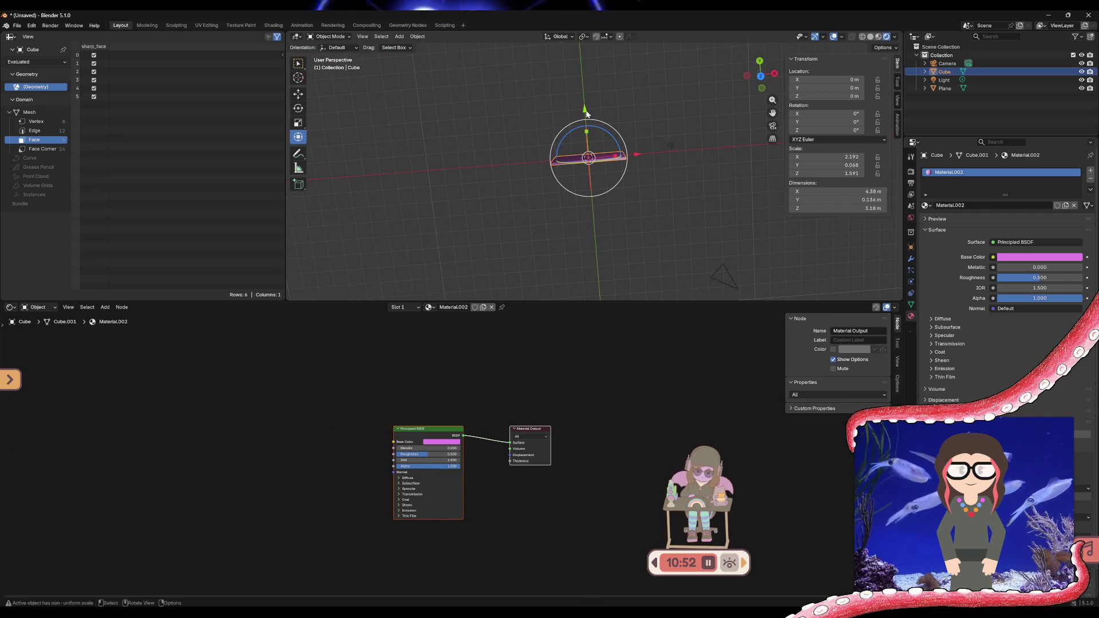
left_click_drag(587, 132, 587, 112)
left_click(598, 158)
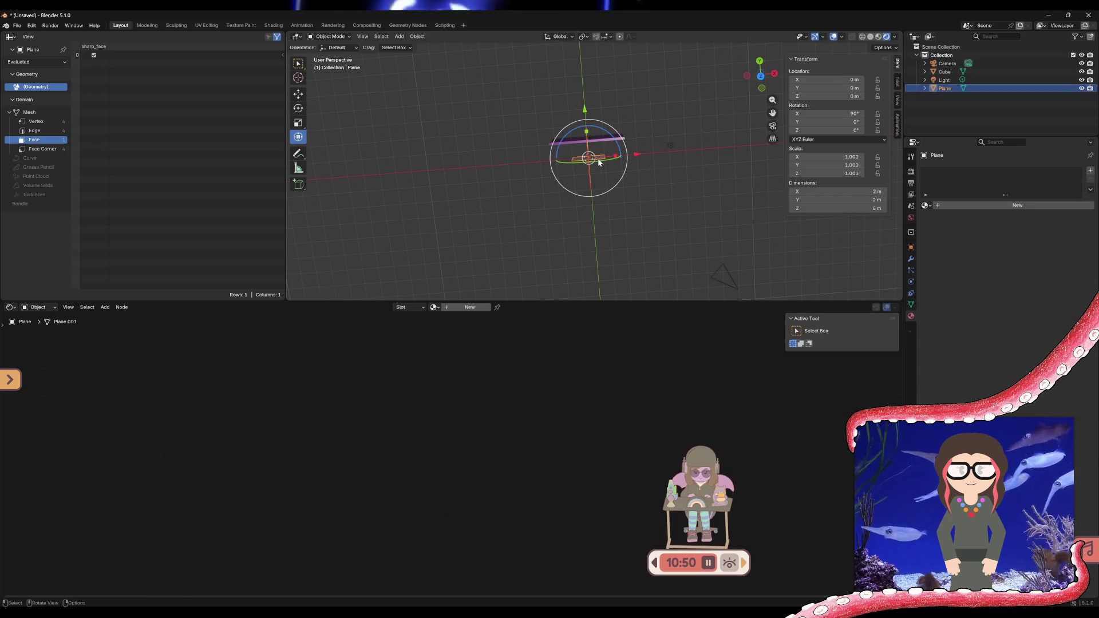
mouse_move(611, 198)
middle_mouse_down()
mouse_move(605, 160)
mouse_move(589, 160)
mouse_move(618, 188)
mouse_move(562, 150)
middle_mouse_up()
scroll(624, 160, "up", 5)
scroll(624, 159, "up", 3)
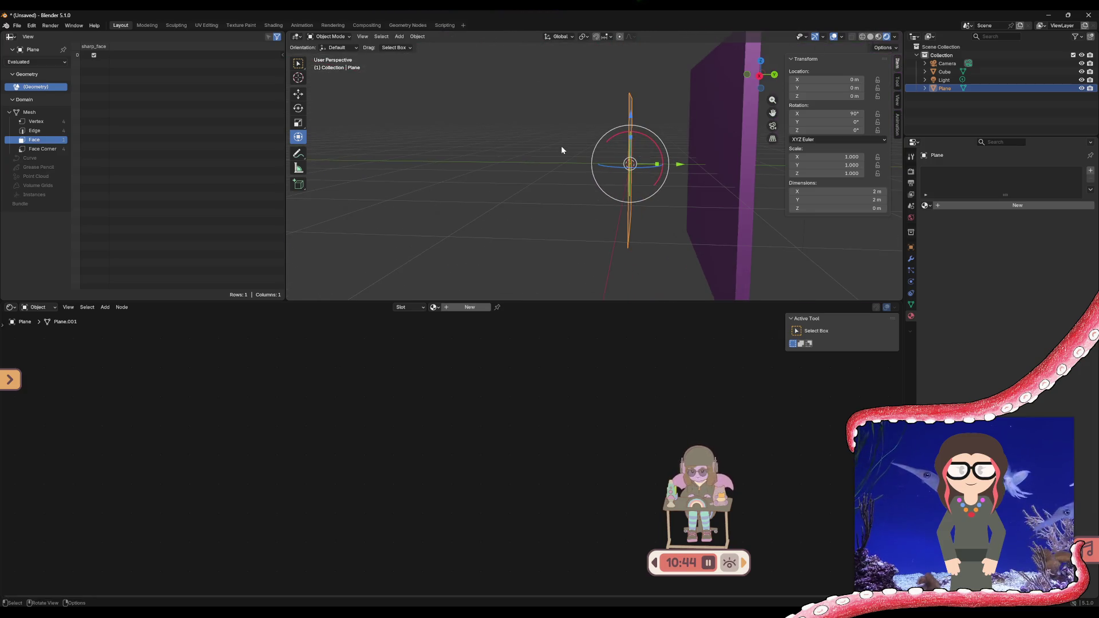
- In orthographic view, move the plane up along Y to 1.0874 m
left_click(764, 76)
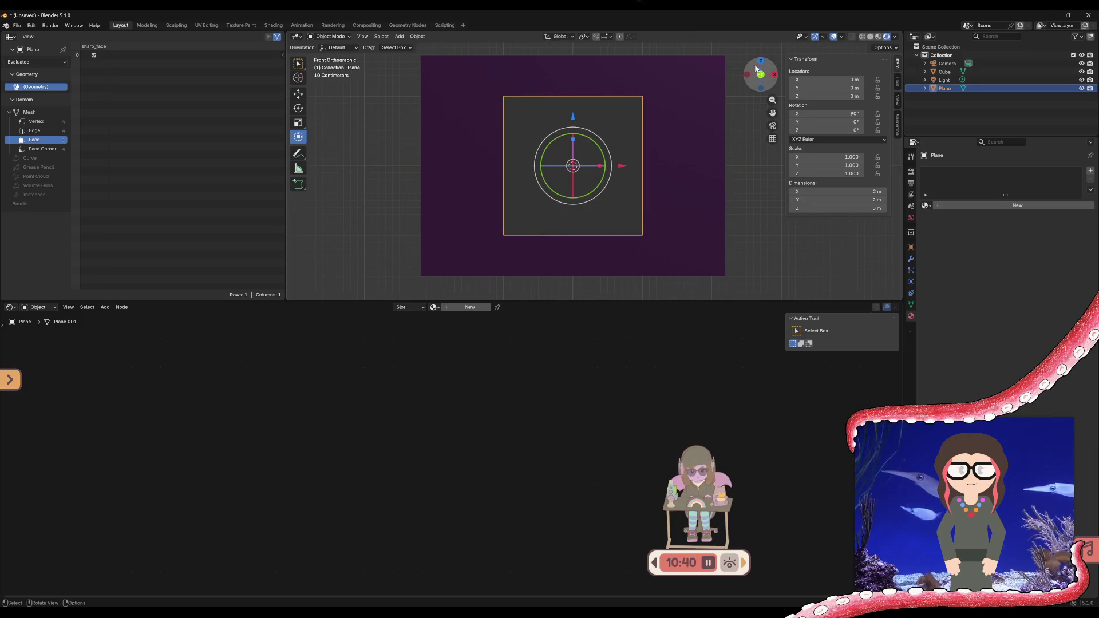
left_click(762, 61)
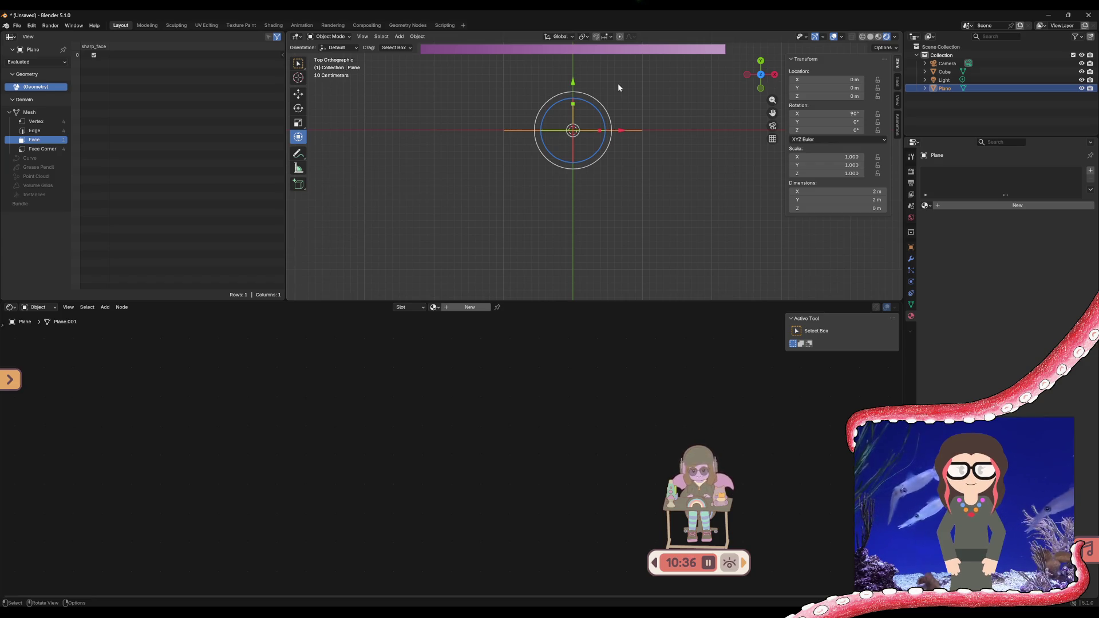
left_click_drag(779, 110, 776, 176)
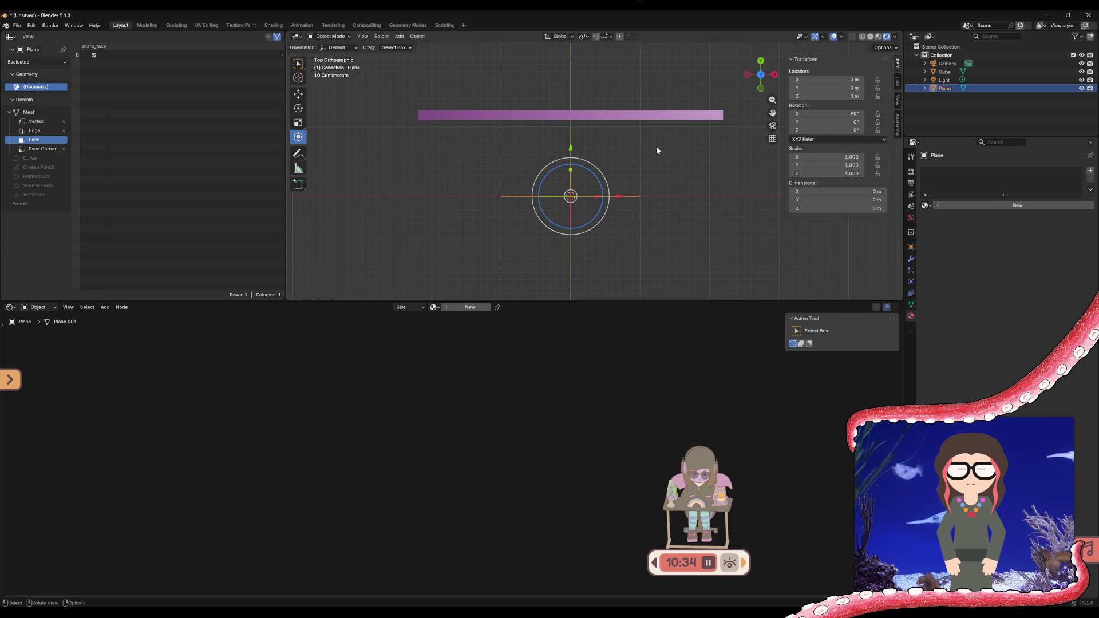
left_click_drag(569, 150, 573, 96)
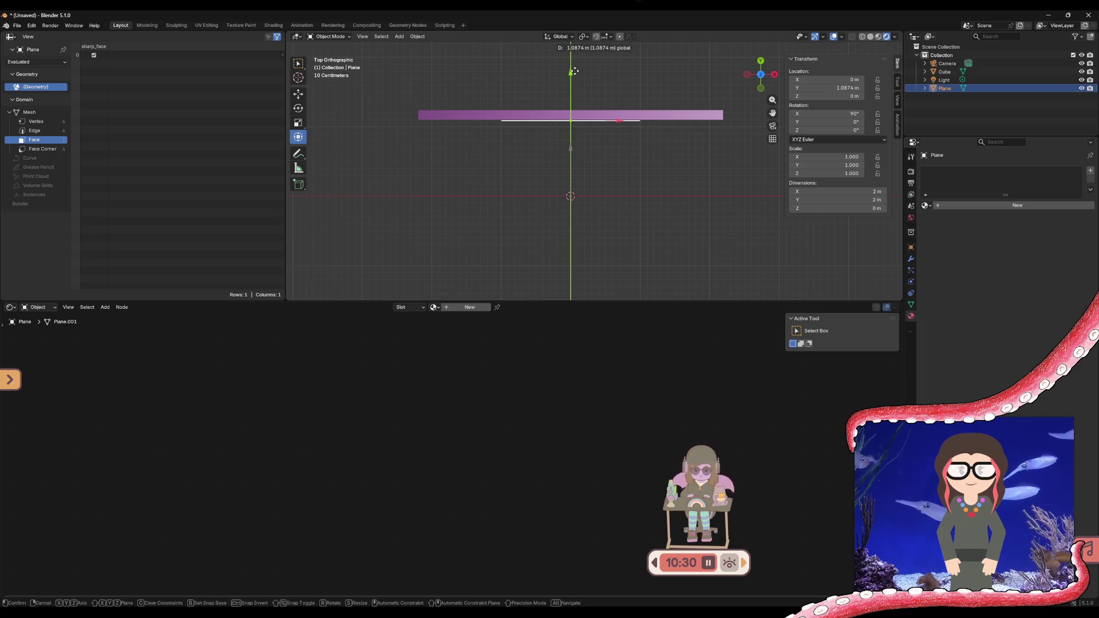
left_click_drag(573, 71, 574, 69)
left_click(612, 227)
mouse_move(611, 226)
middle_mouse_down()
mouse_move(631, 164)
mouse_move(623, 158)
middle_mouse_up()
- Scale the plane to about 4.26 by 3.07 m
left_click(623, 157)
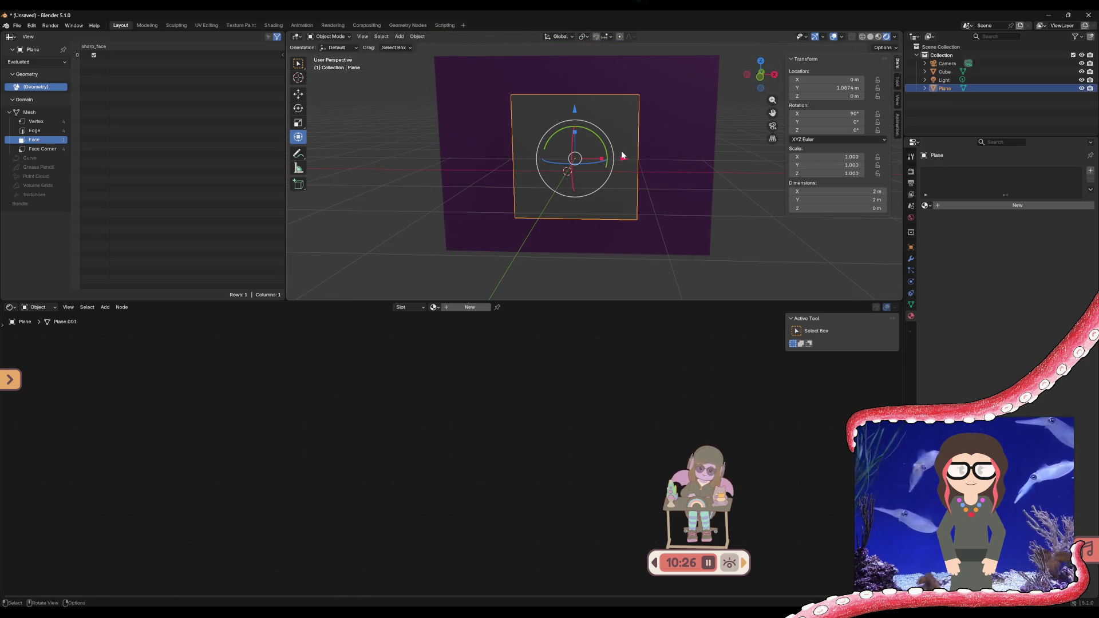
mouse_move(603, 160)
left_mouse_down()
mouse_move(636, 156)
mouse_move(579, 116)
left_mouse_up()
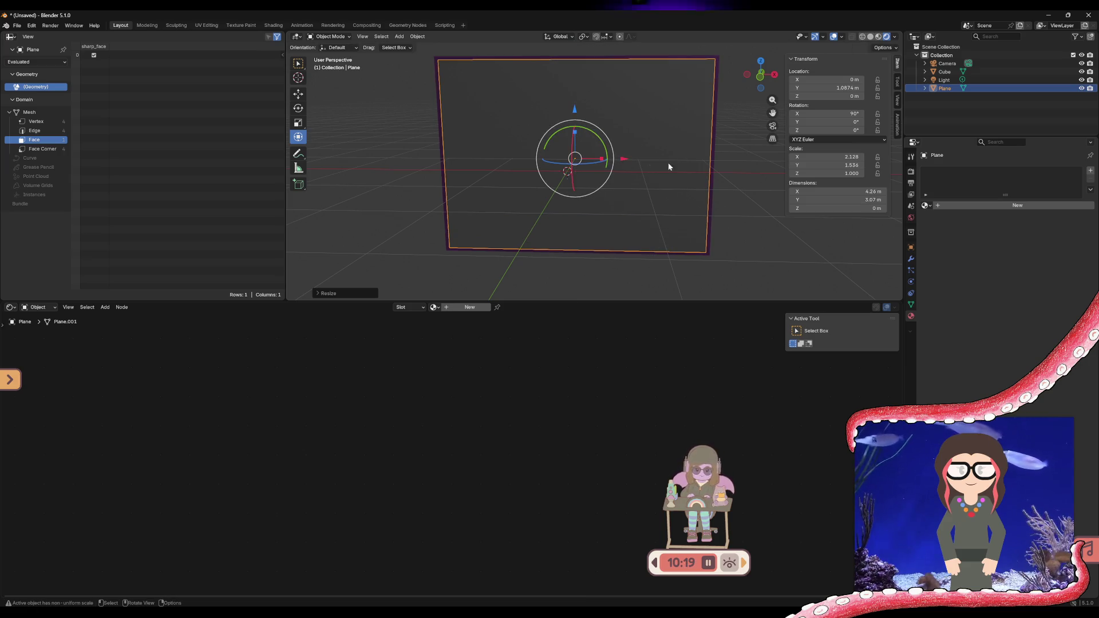
left_click(725, 176)
mouse_move(730, 185)
middle_mouse_down()
mouse_move(707, 203)
mouse_move(613, 209)
mouse_move(778, 207)
middle_mouse_up()
- Assign the video-texture material Material.001 to the plane
left_click(577, 154)
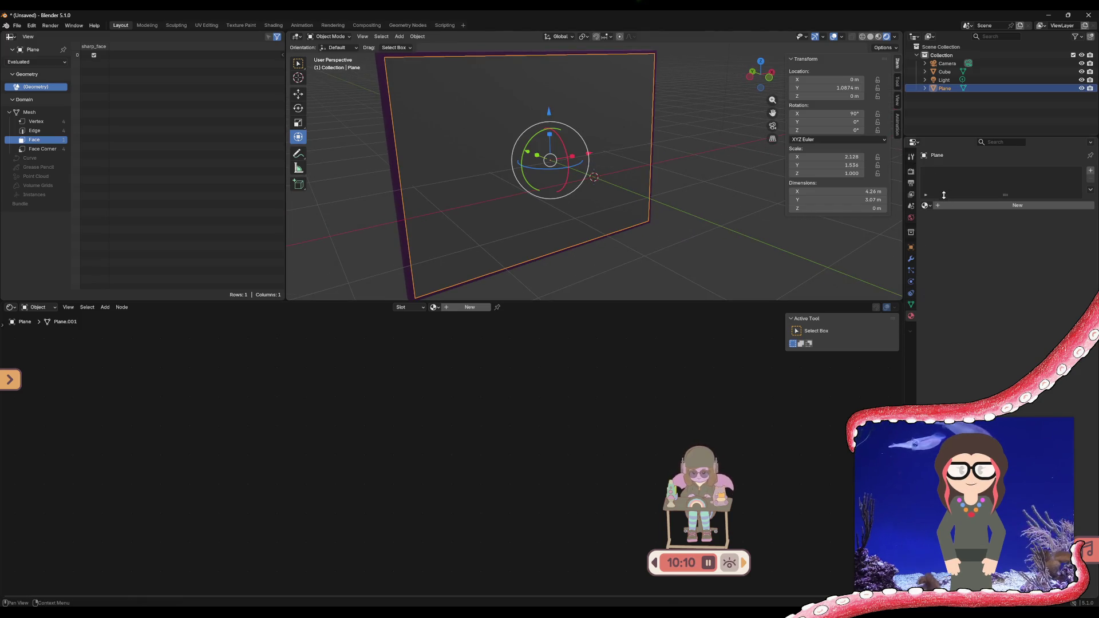
left_click(927, 205)
left_click(941, 229)
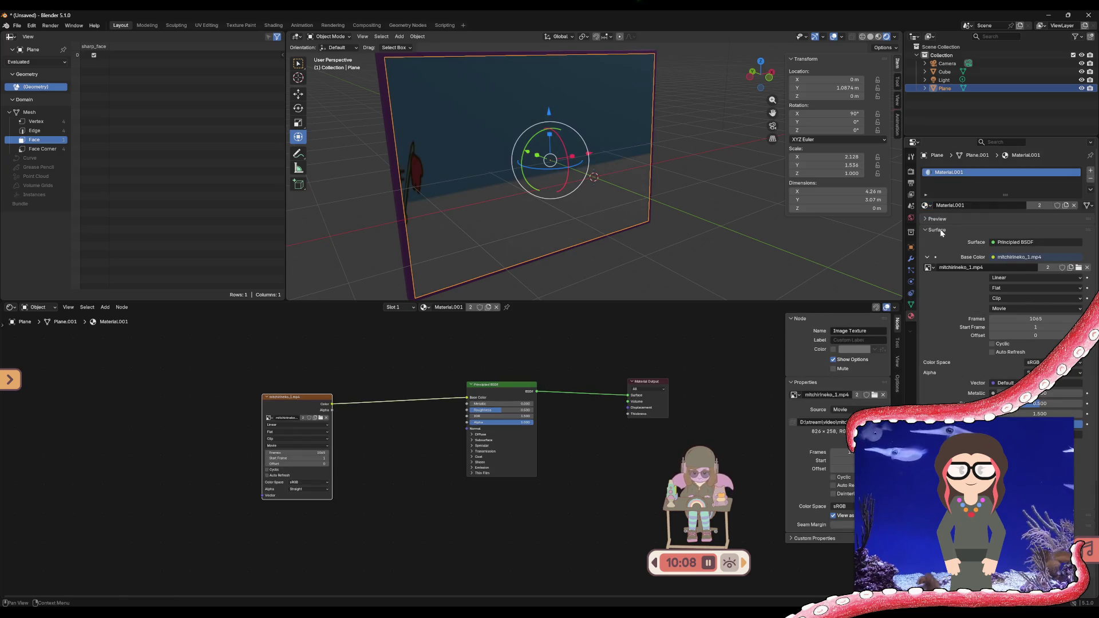
left_click(696, 279)
middle_click_drag(693, 258, 590, 247)
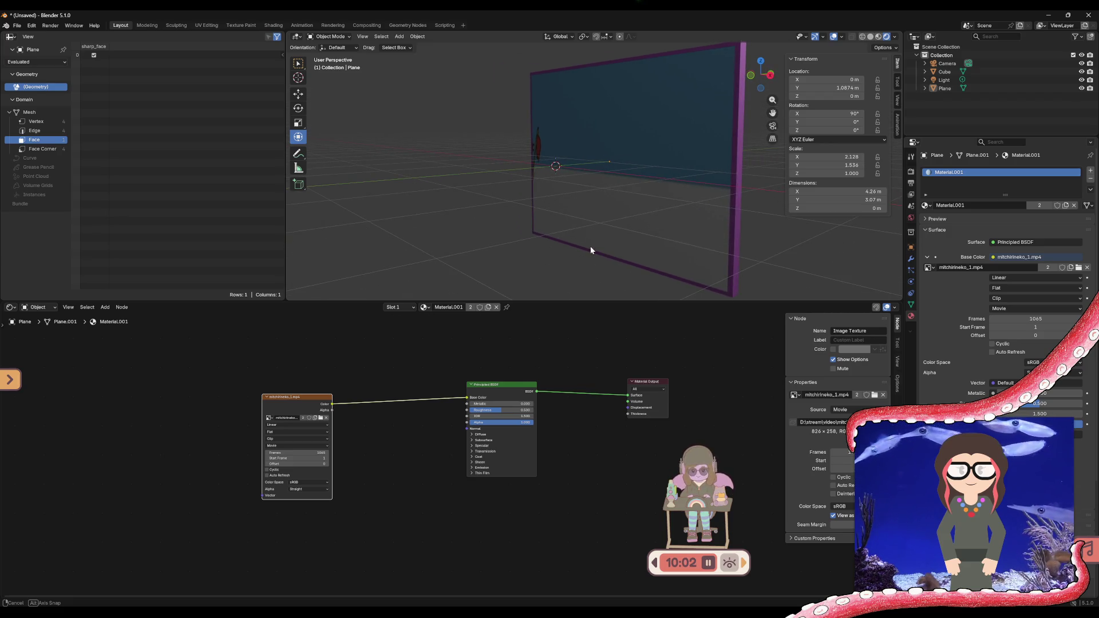
middle_click_drag(590, 246, 667, 248)
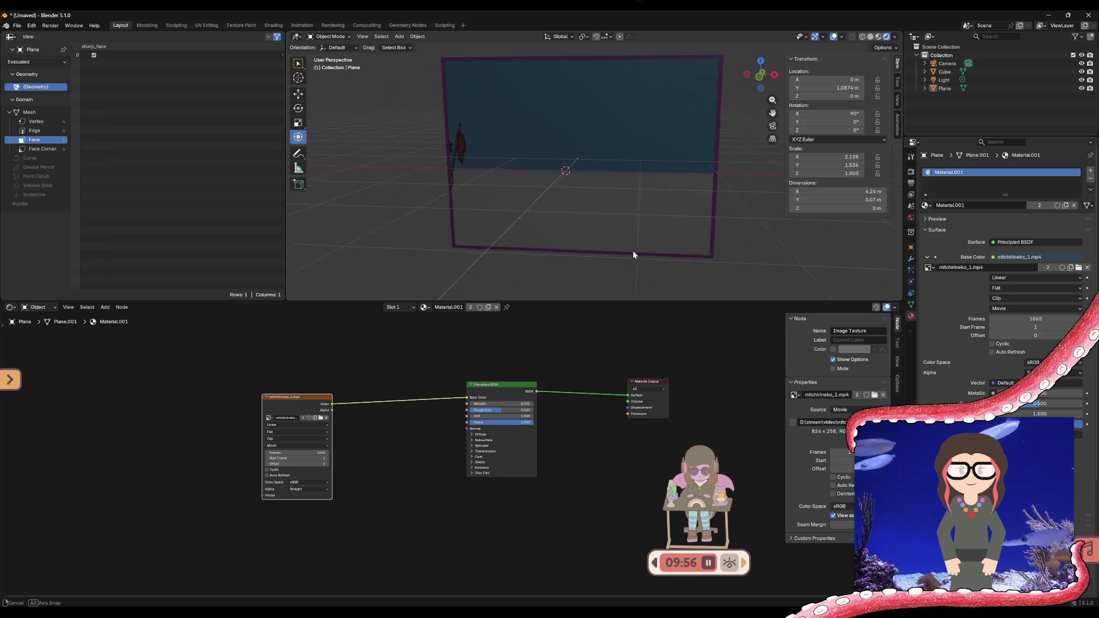
middle_click_drag(668, 250, 619, 251)
left_click(52, 25)
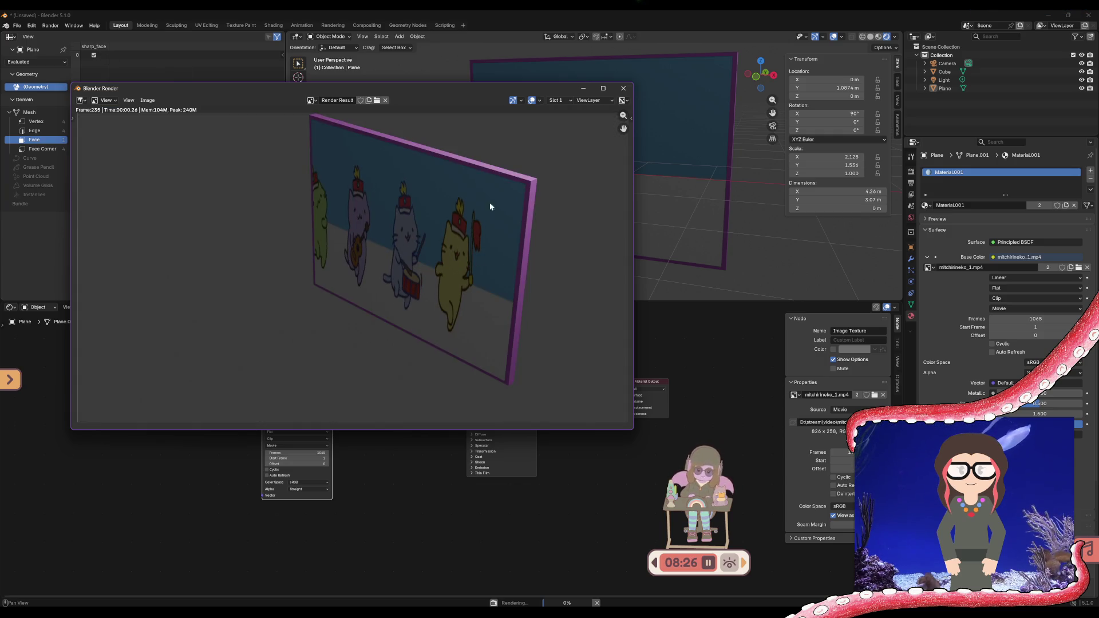
left_click(625, 89)
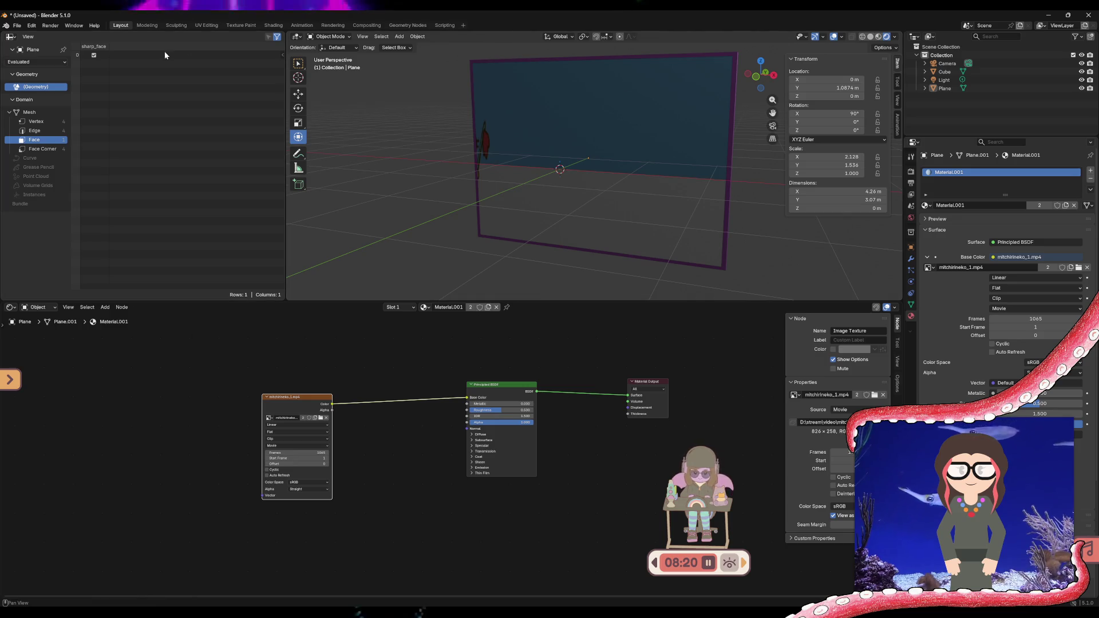
left_click(50, 25)
left_click(61, 71)
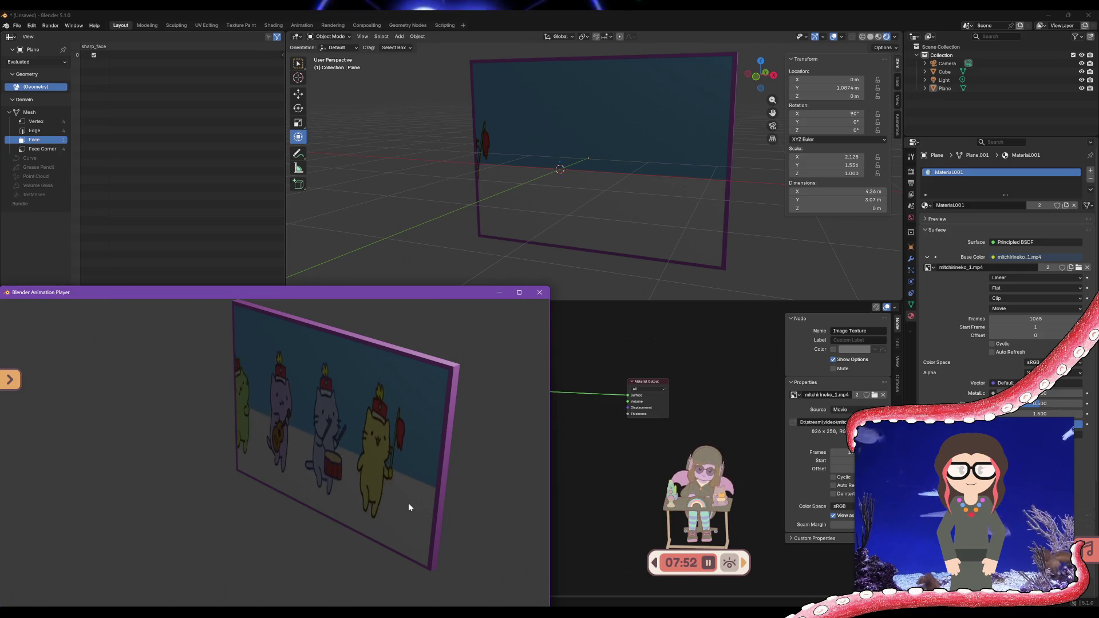
left_click(541, 293)
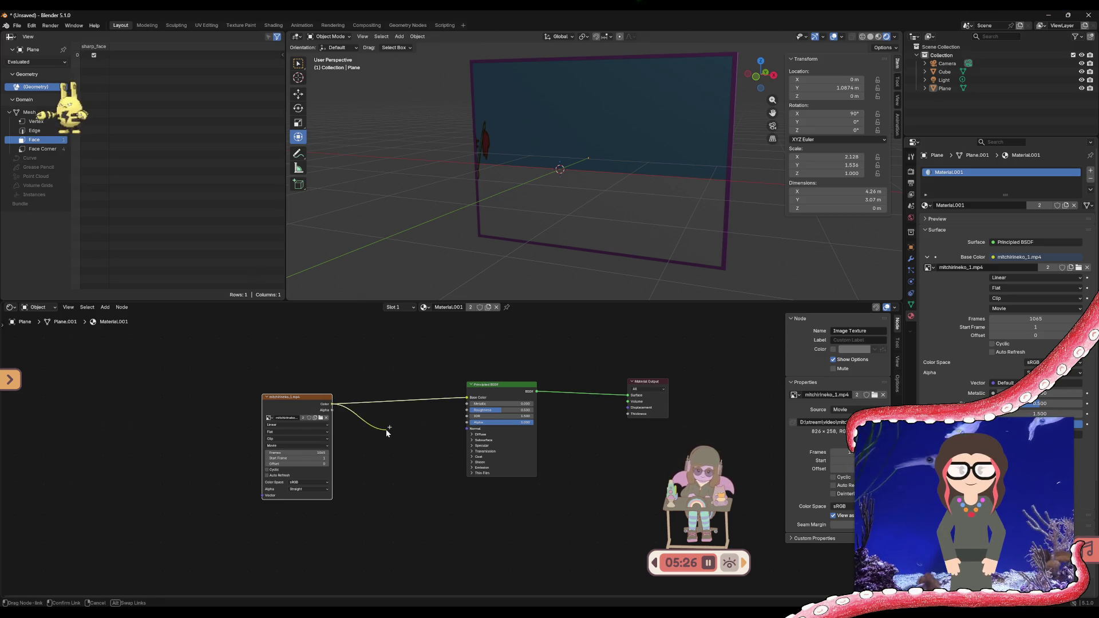
left_click_drag(386, 428, 388, 430)
type("c")
type("ros")
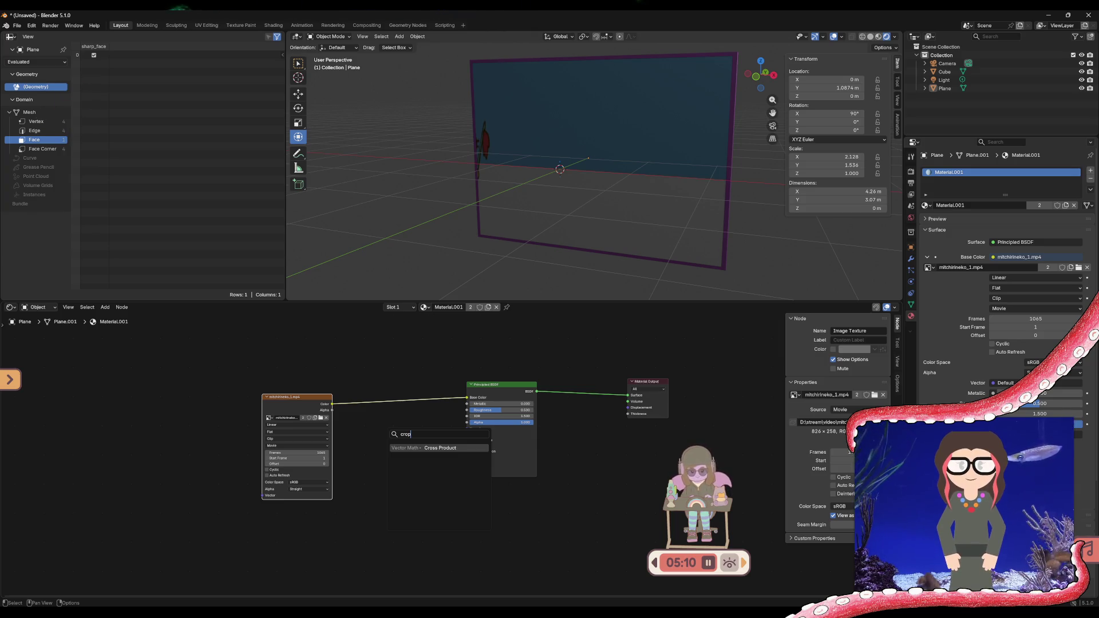
key("Escape")
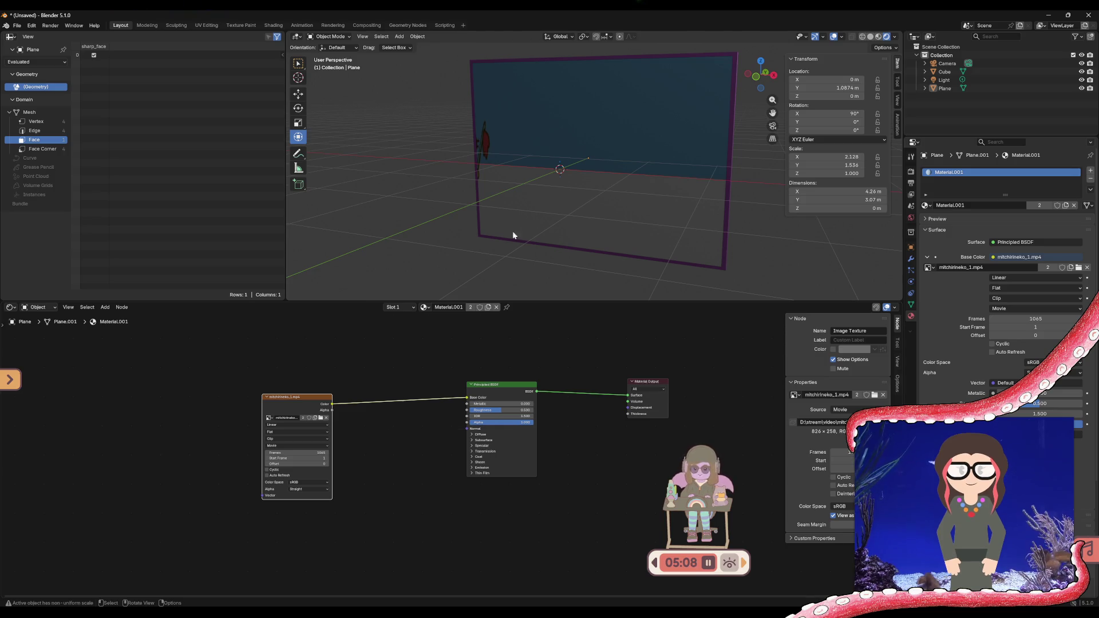
- Switch the lower area to the Geometry Node Editor and create a new Geometry Nodes group for the plane
left_click(530, 226)
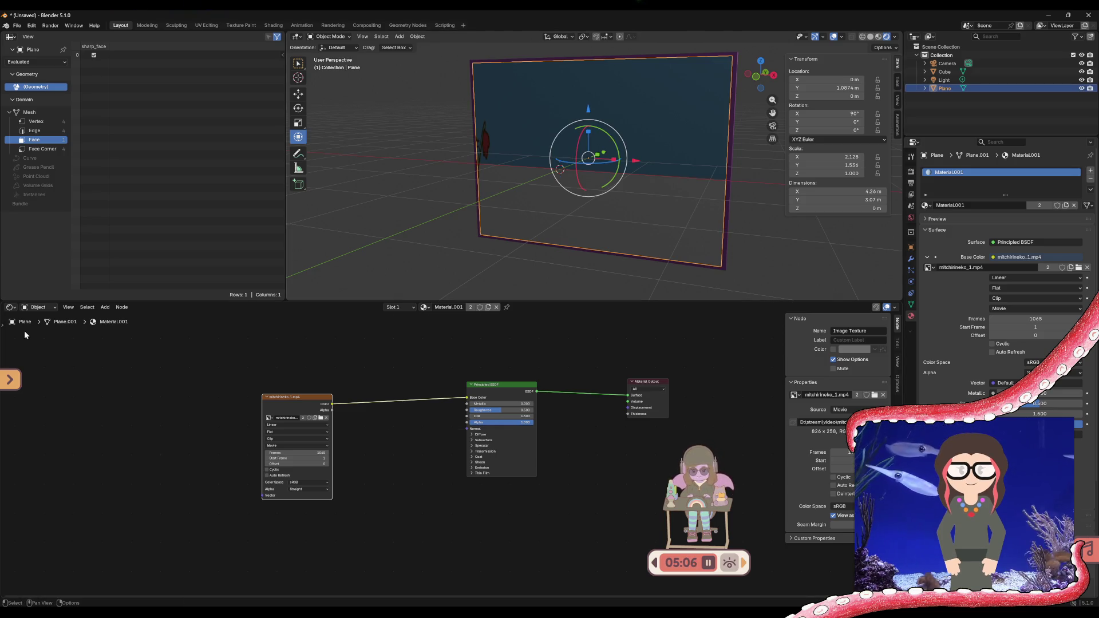
left_click(11, 306)
left_click(42, 353)
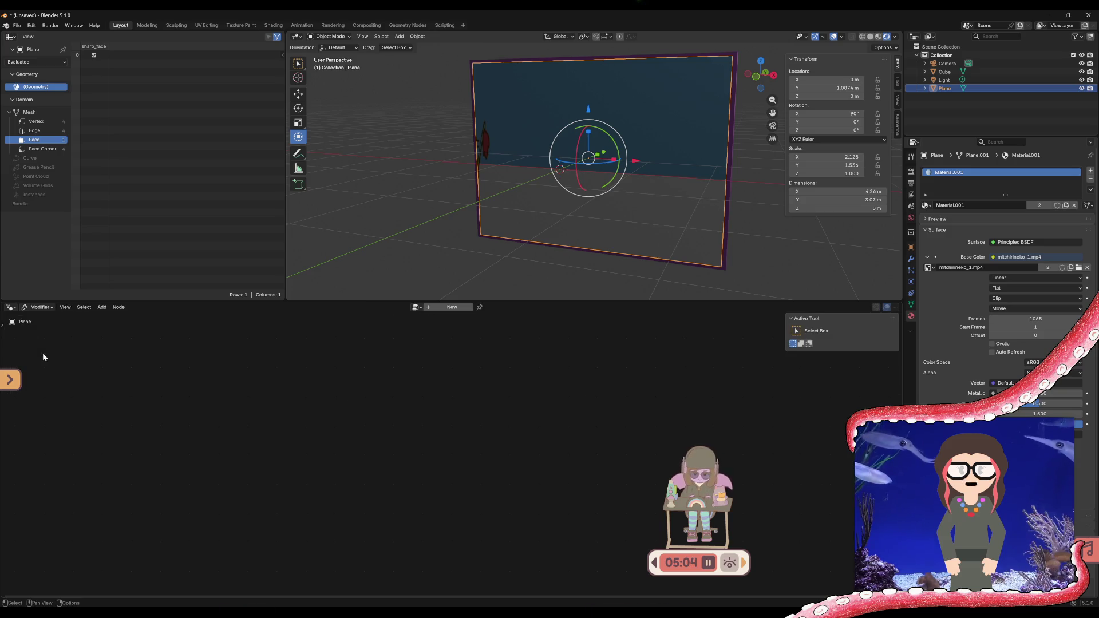
left_click(455, 309)
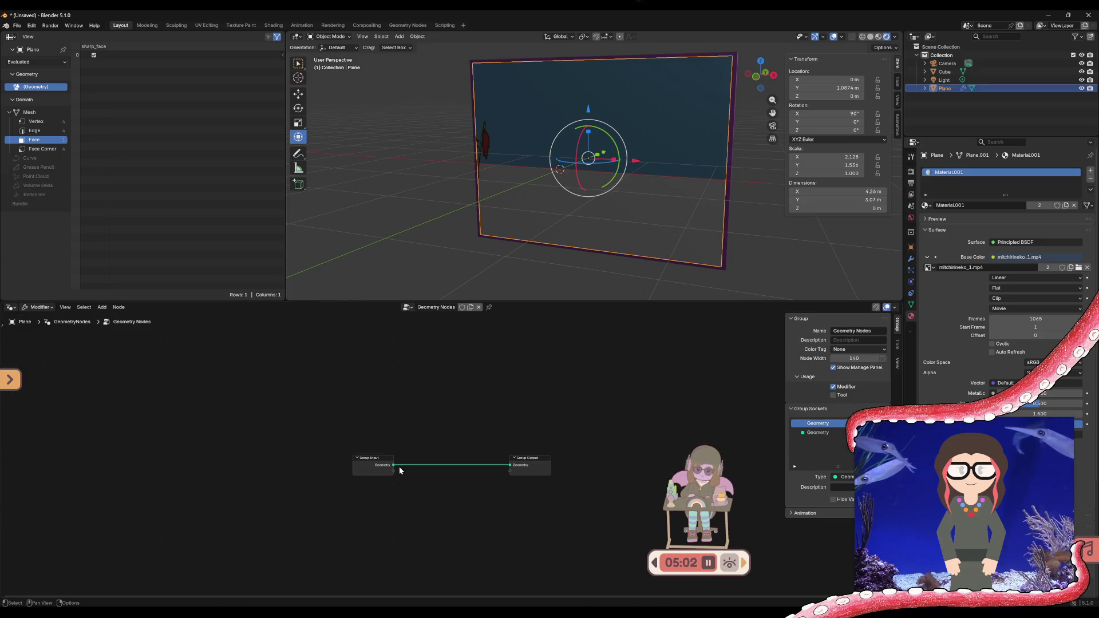
- Drag a link from the Geometry socket to search for a node, then cancel without adding one
left_click_drag(392, 464, 445, 436)
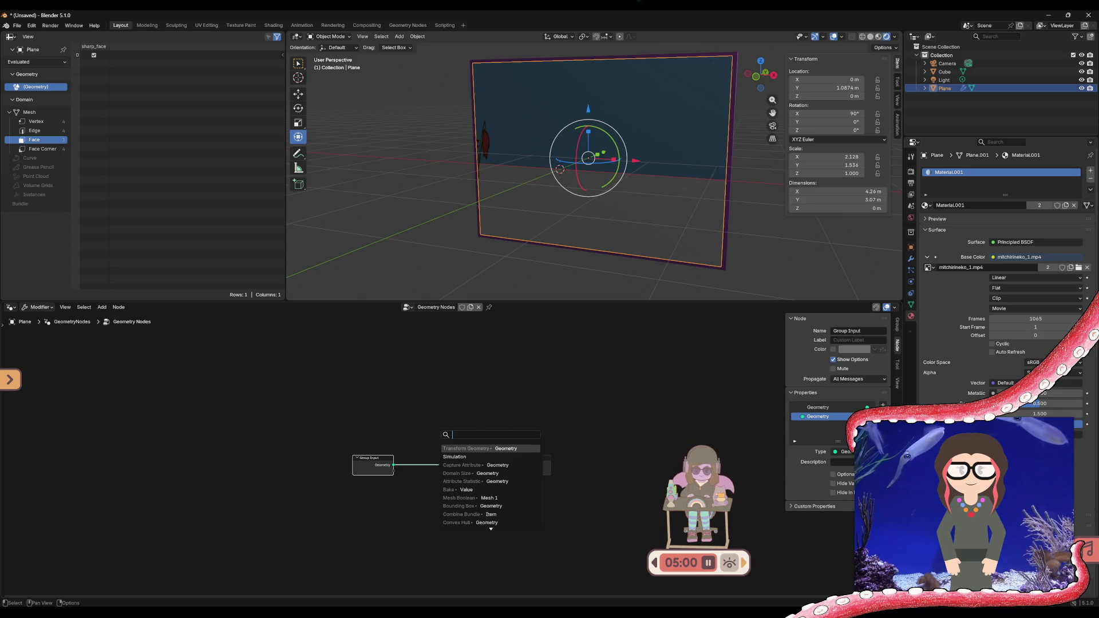
type("crop")
key("BackSpace")
key("BackSpace")
key("BackSpace")
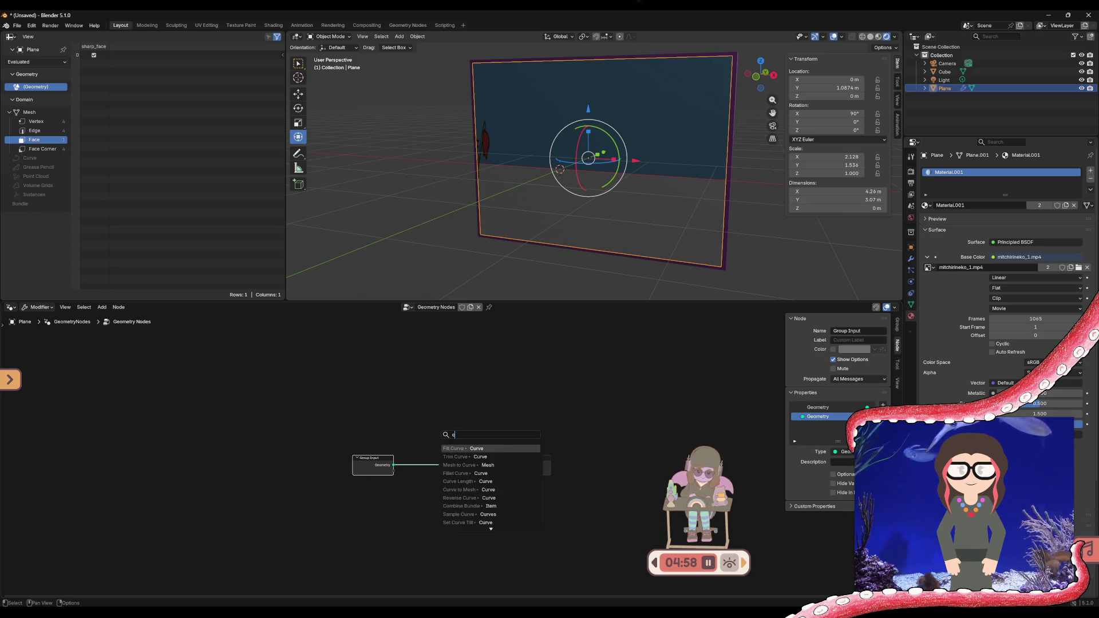
key("Escape")
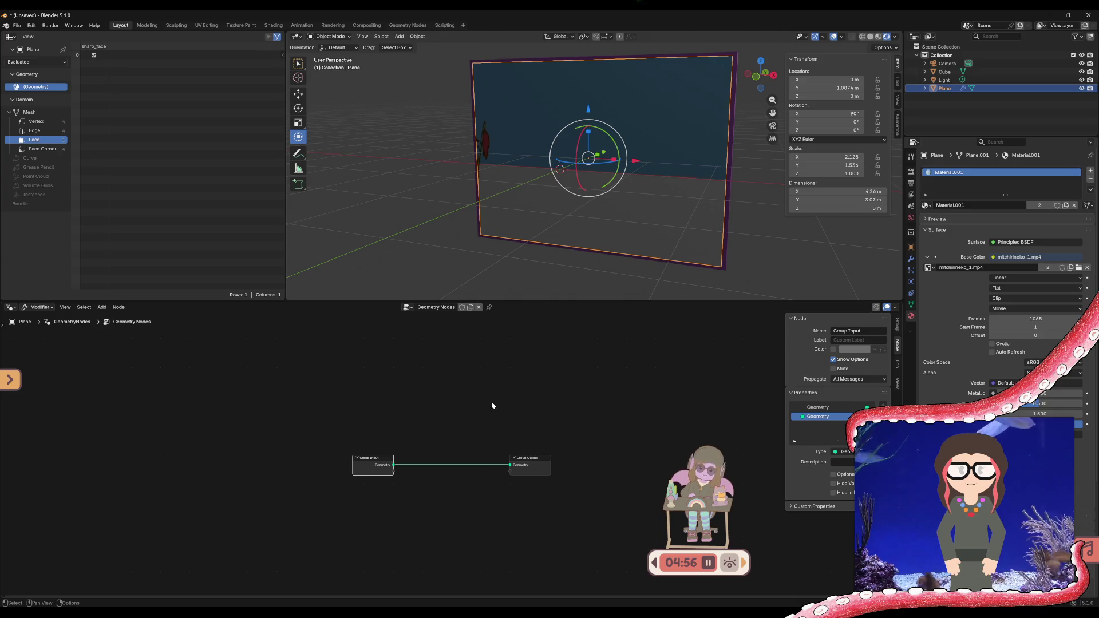
left_click(10, 307)
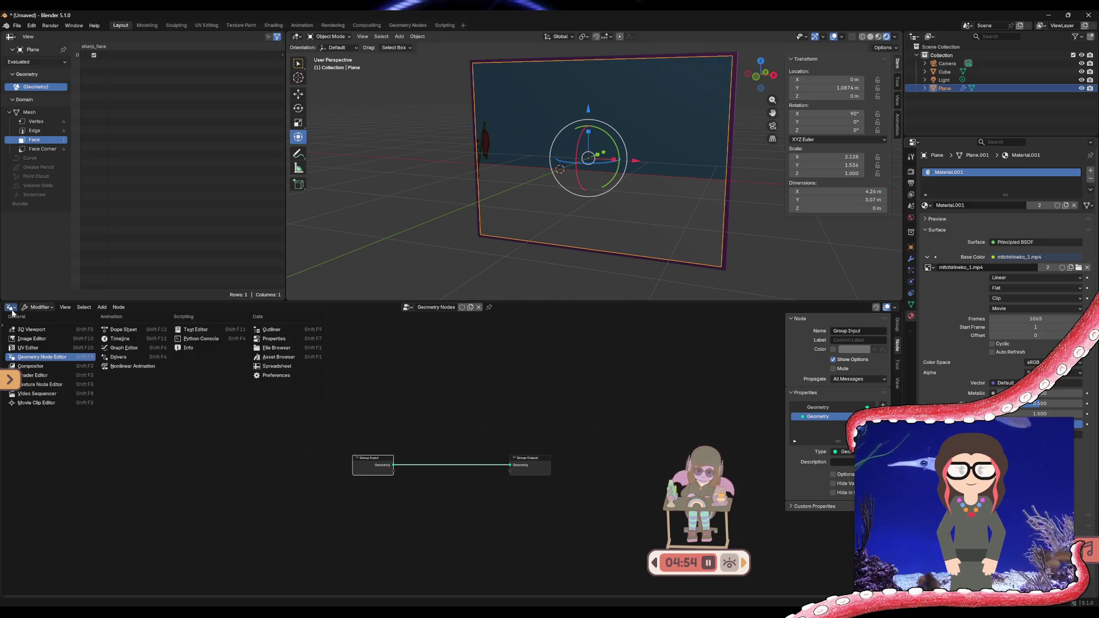
- Switch the lower area to the Compositor and create a new node tree with Render Layers, Group Output and Viewer
left_click(36, 375)
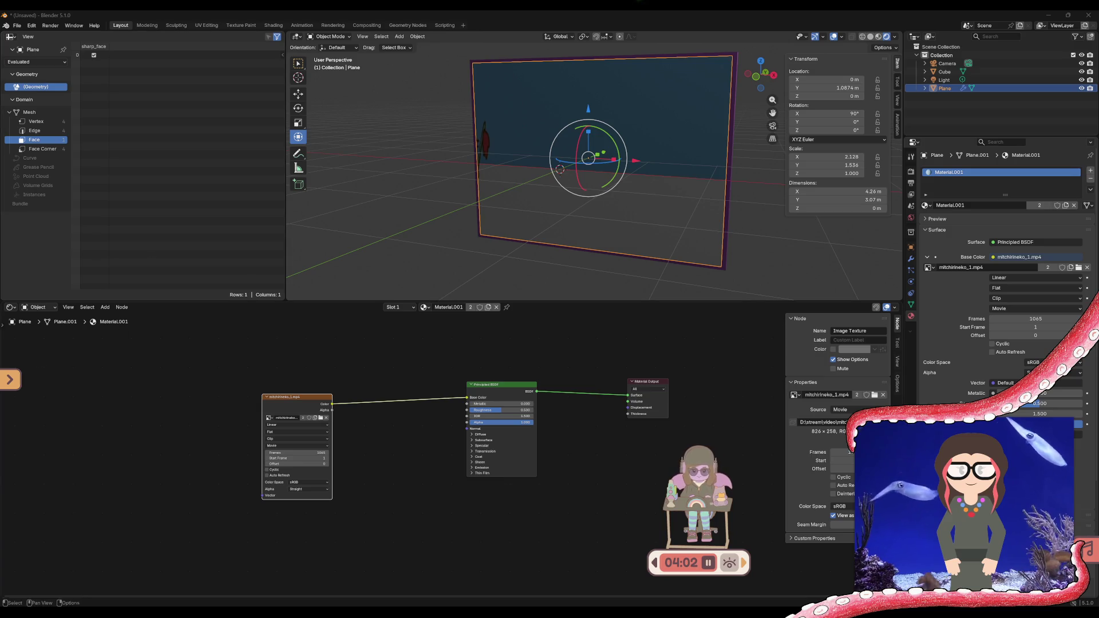
left_click(10, 306)
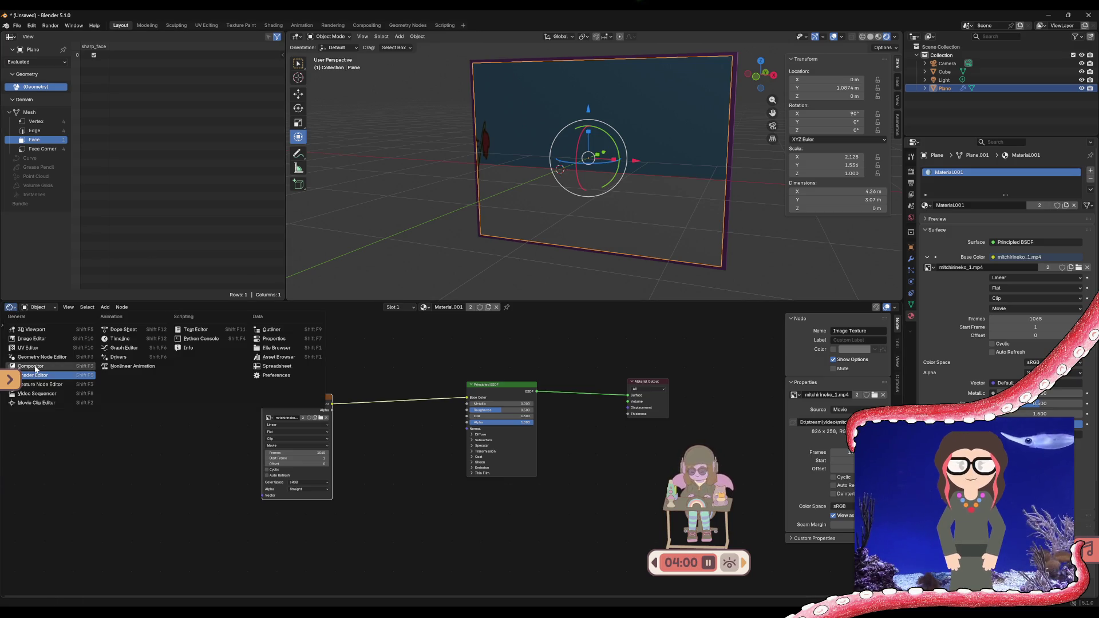
left_click(34, 365)
left_click(437, 308)
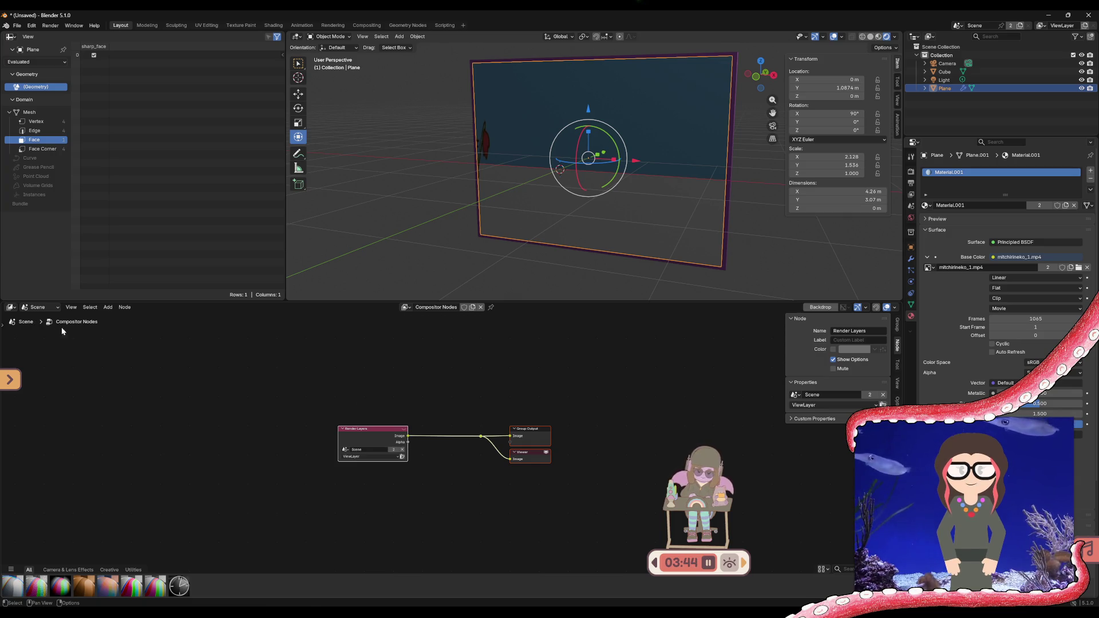
left_click(33, 322)
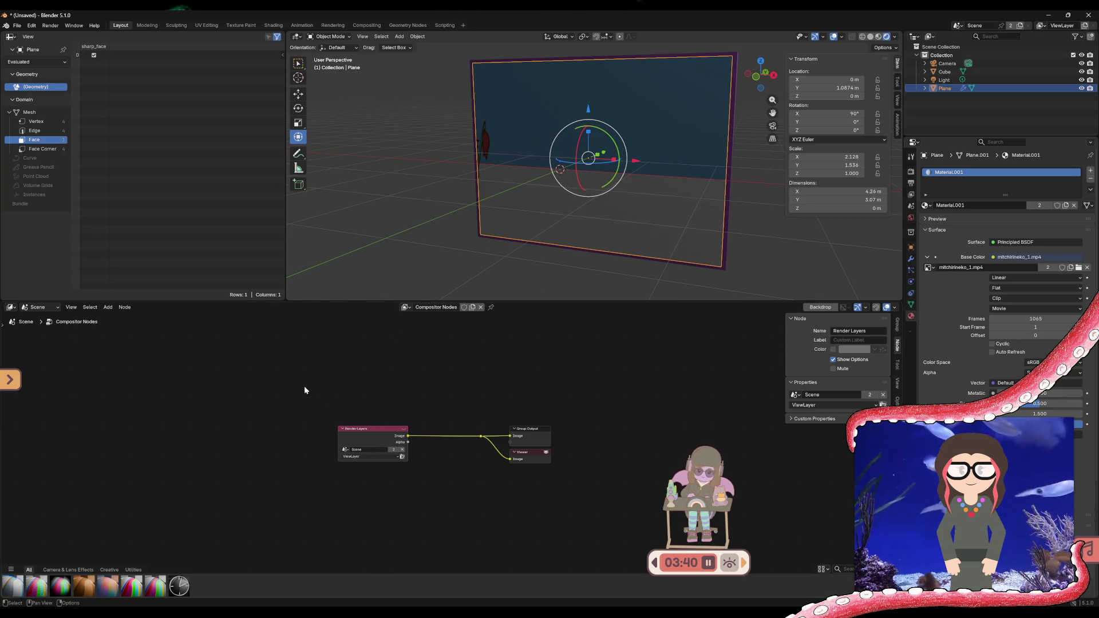
middle_click_drag(522, 438, 725, 365)
left_click(269, 447)
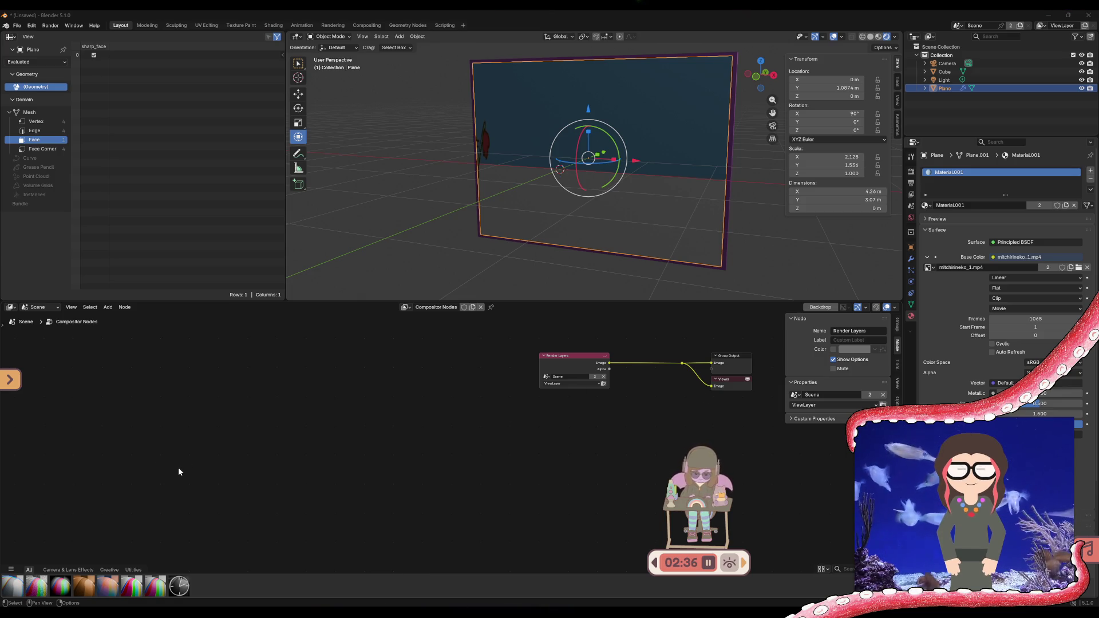
left_click(12, 308)
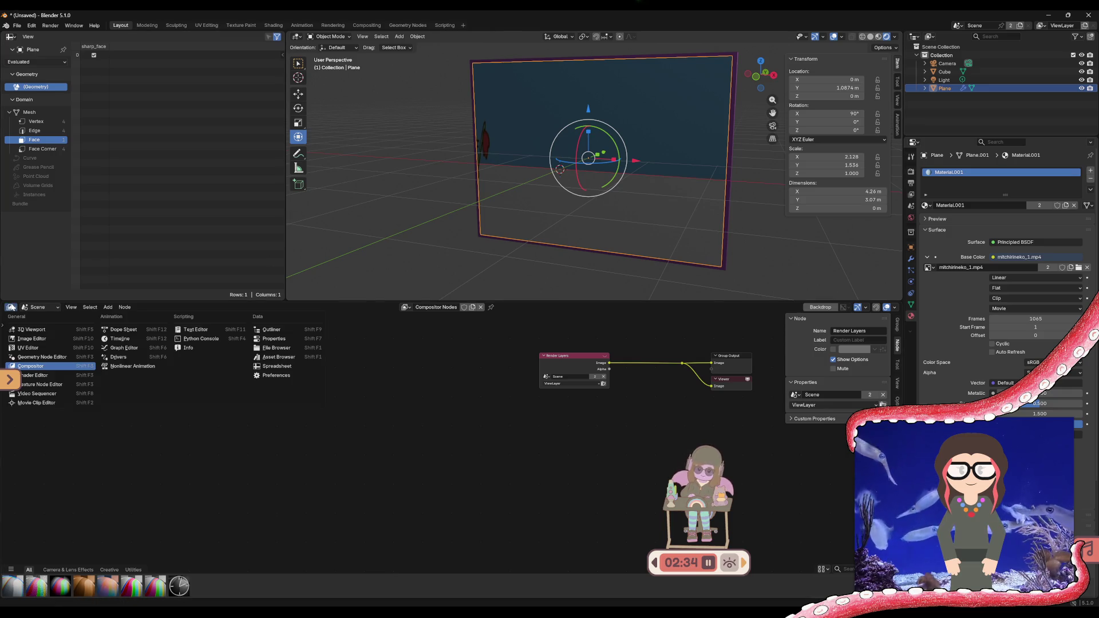
- Switch the lower area to the Image Editor and load mitchirineko_1.mp4 into it
left_click(26, 348)
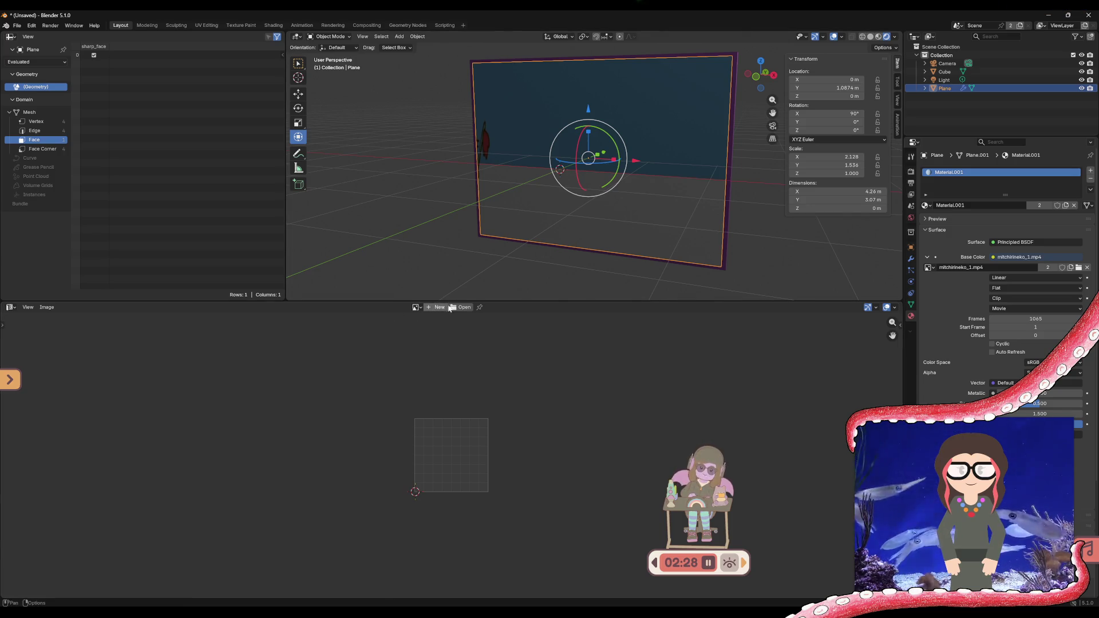
left_click(418, 307)
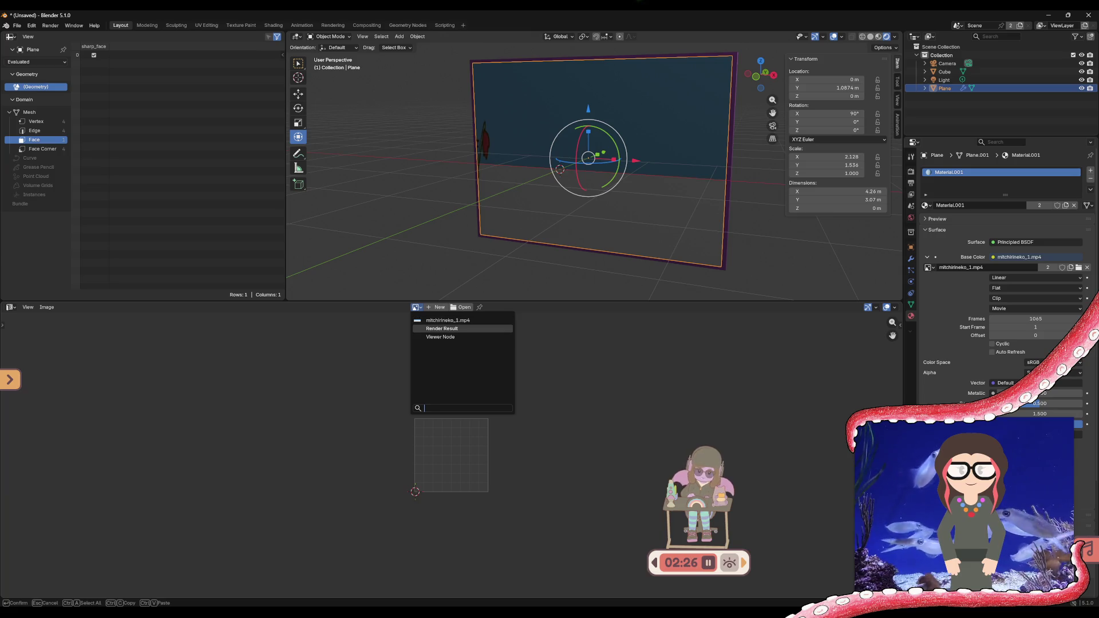
left_click(430, 321)
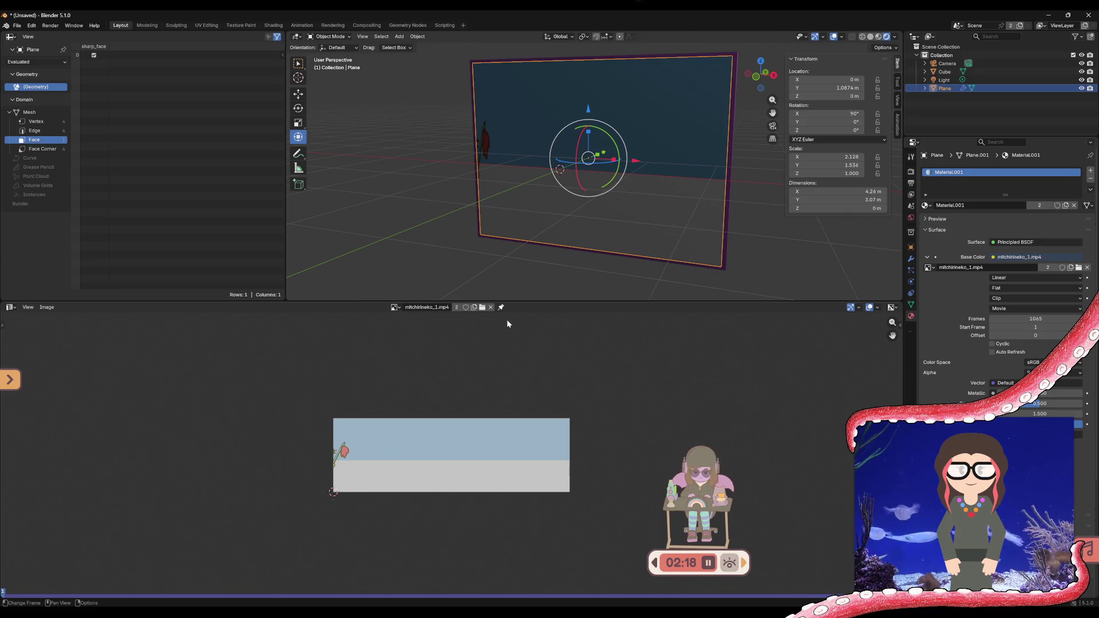
mouse_move(656, 176)
middle_mouse_down()
mouse_move(489, 160)
mouse_move(379, 180)
middle_mouse_up()
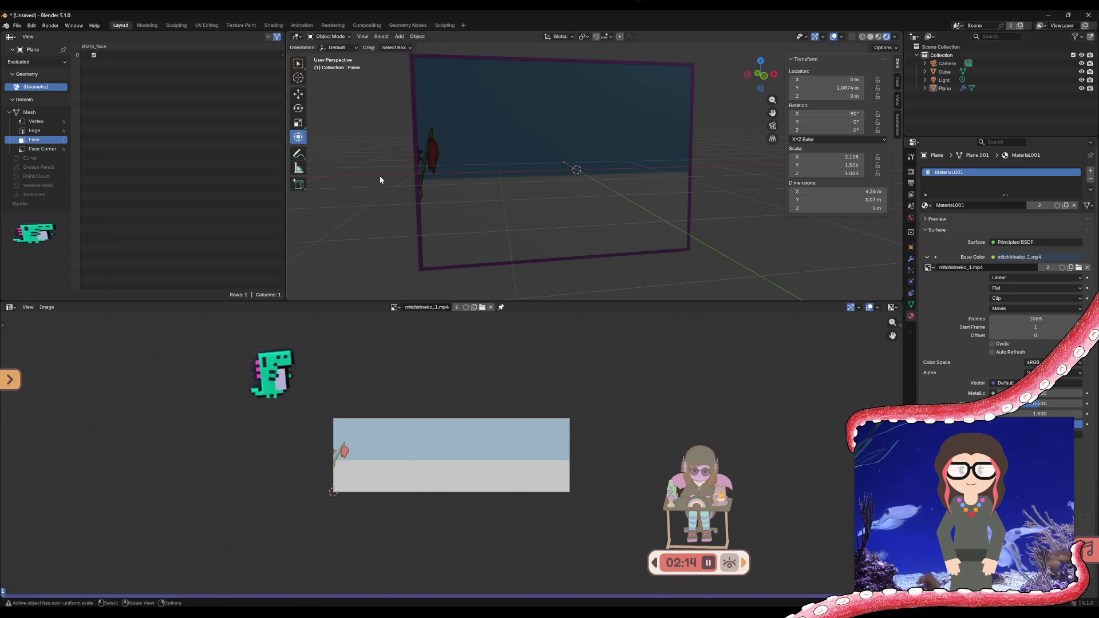
mouse_move(584, 191)
middle_mouse_down()
mouse_move(485, 195)
mouse_move(627, 193)
mouse_move(527, 199)
middle_mouse_up()
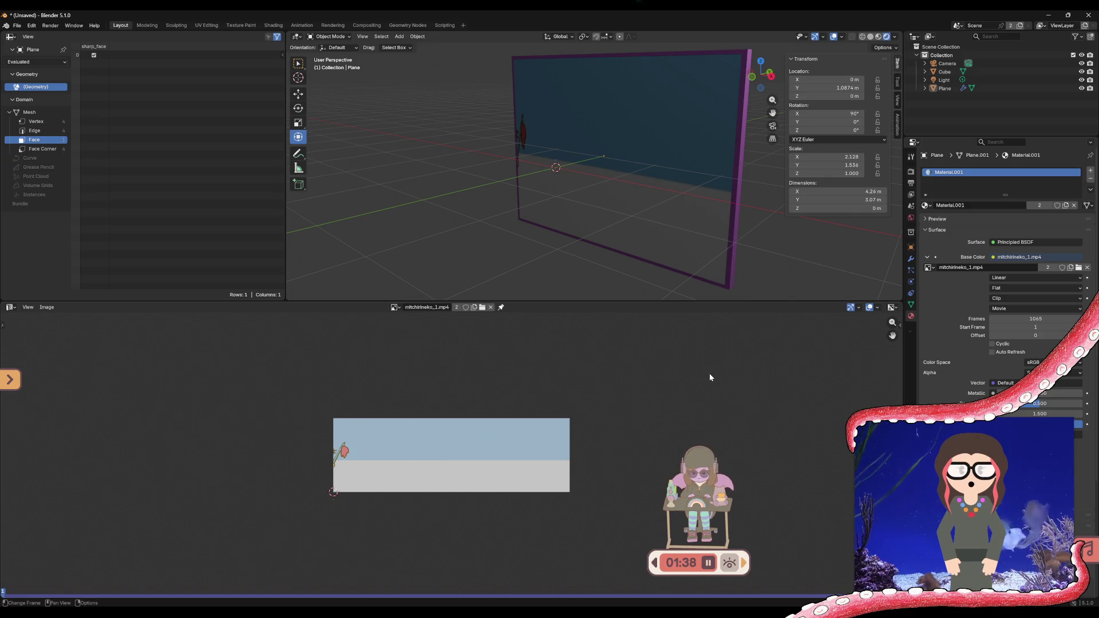
- Set the video plane to Shade Smooth, then check it through the scene camera and return
left_click(591, 188)
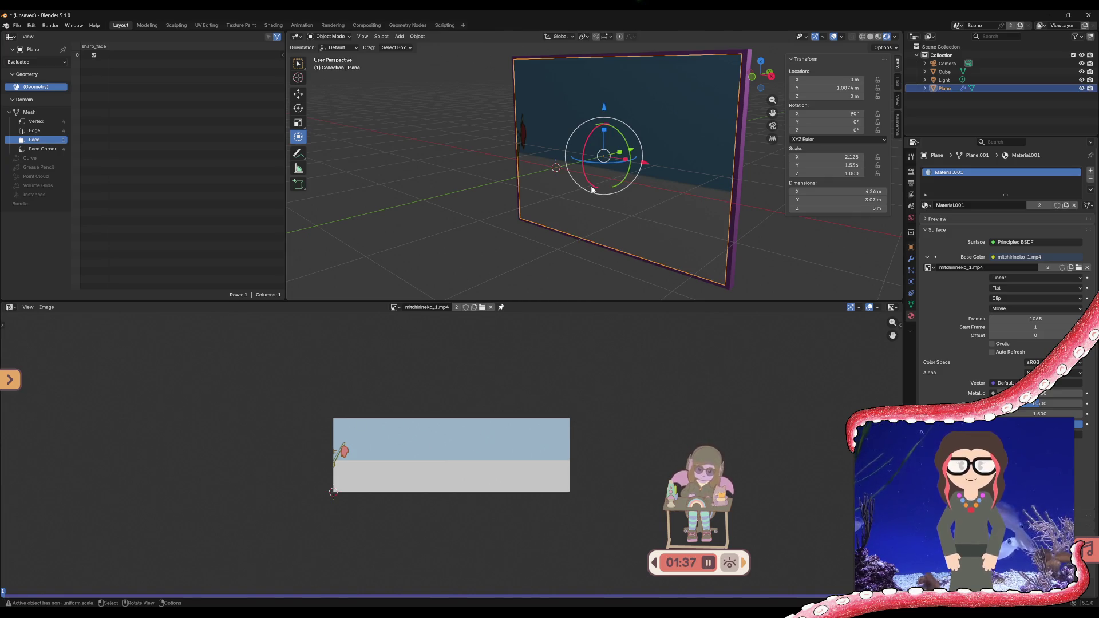
right_click(626, 220)
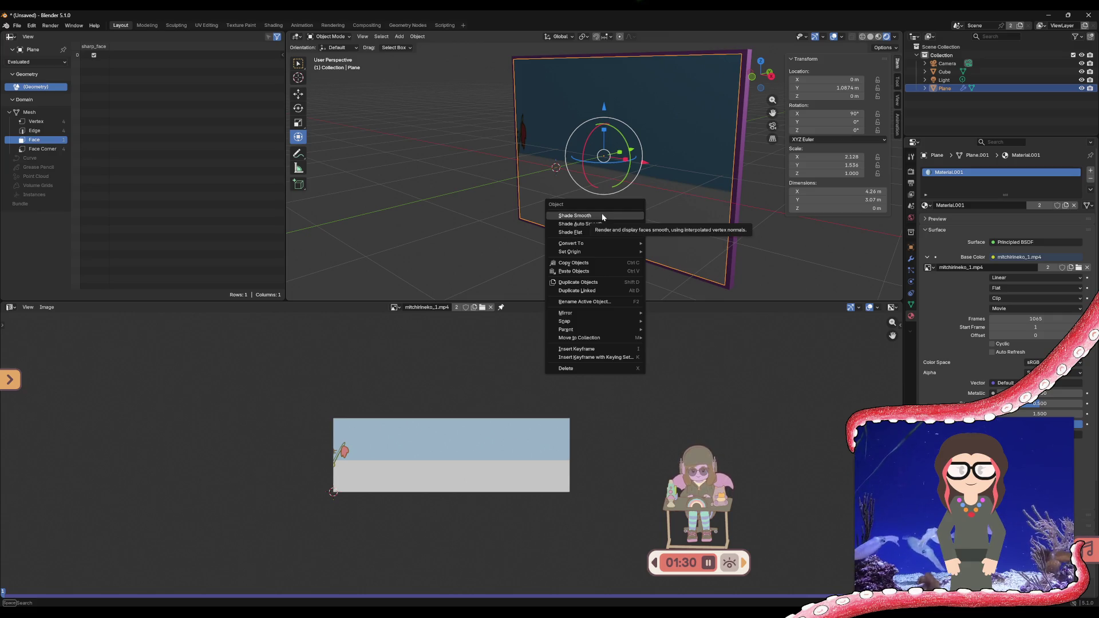
left_click(602, 216)
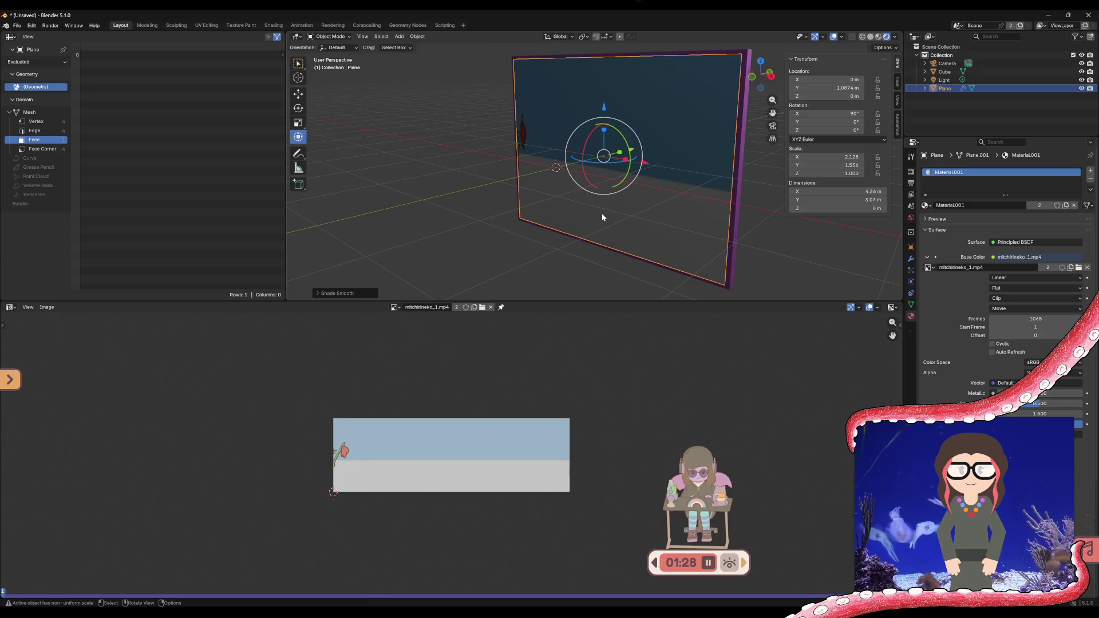
key("ctrl+z")
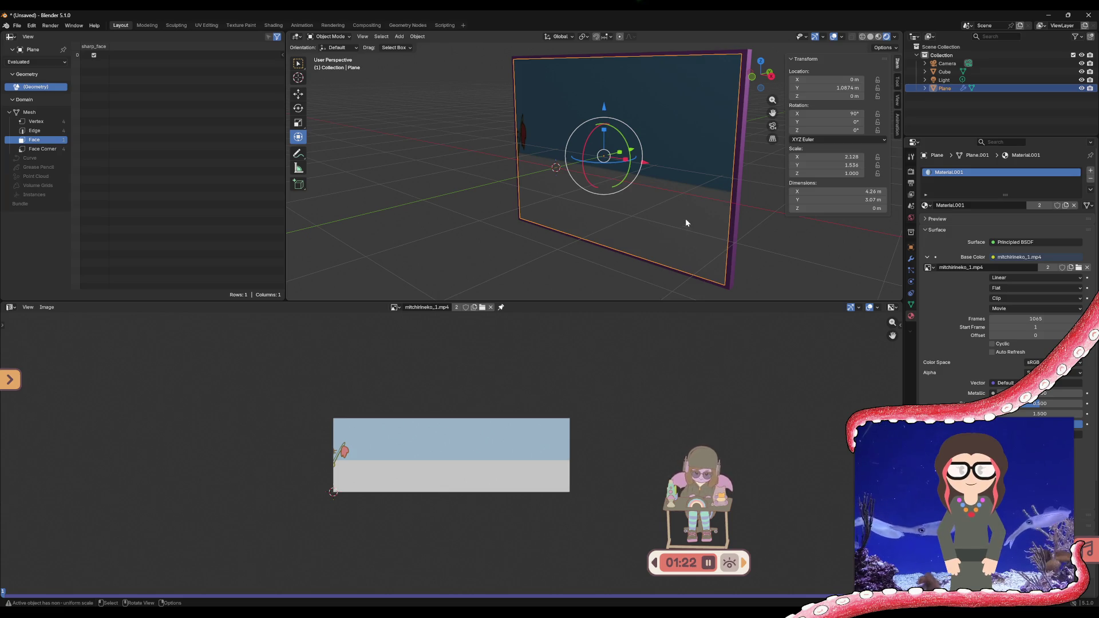
key("alt+a")
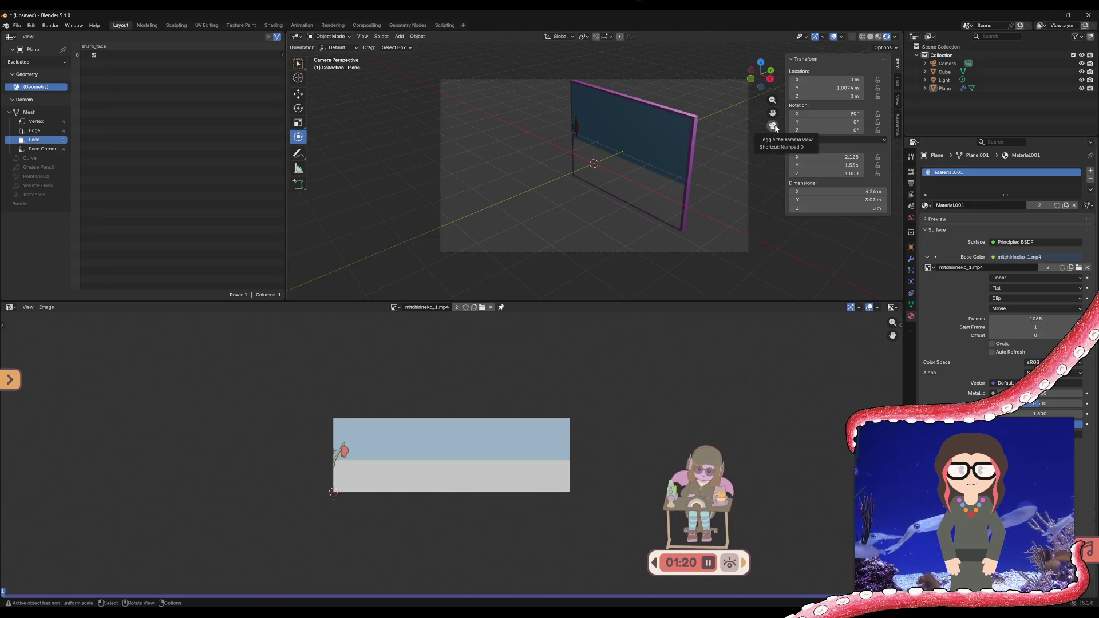
key("ctrl+z")
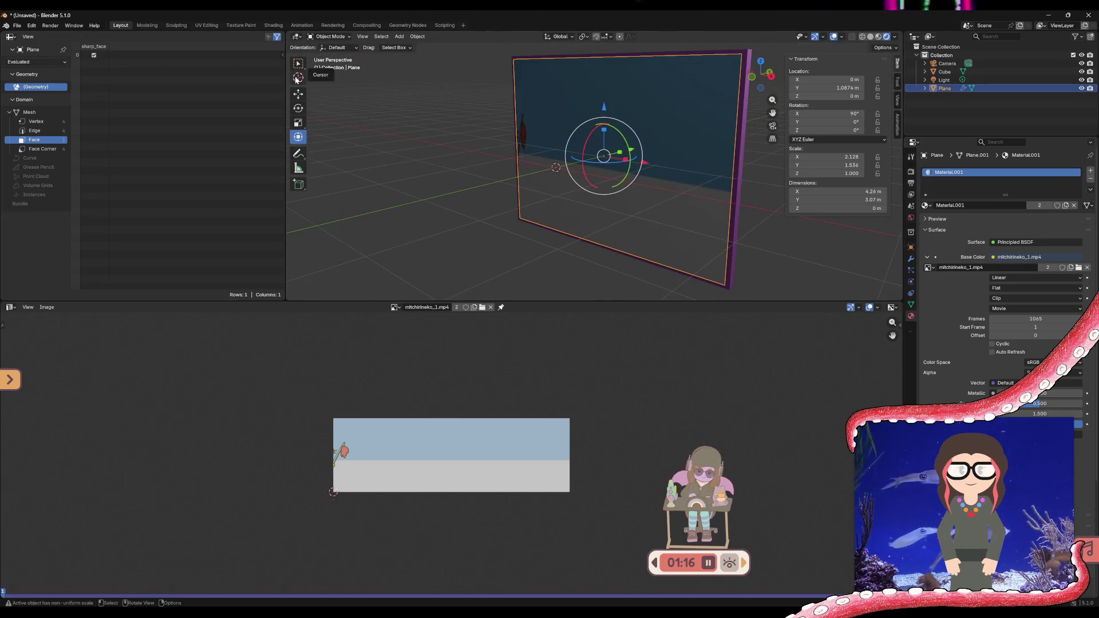
left_click(299, 185)
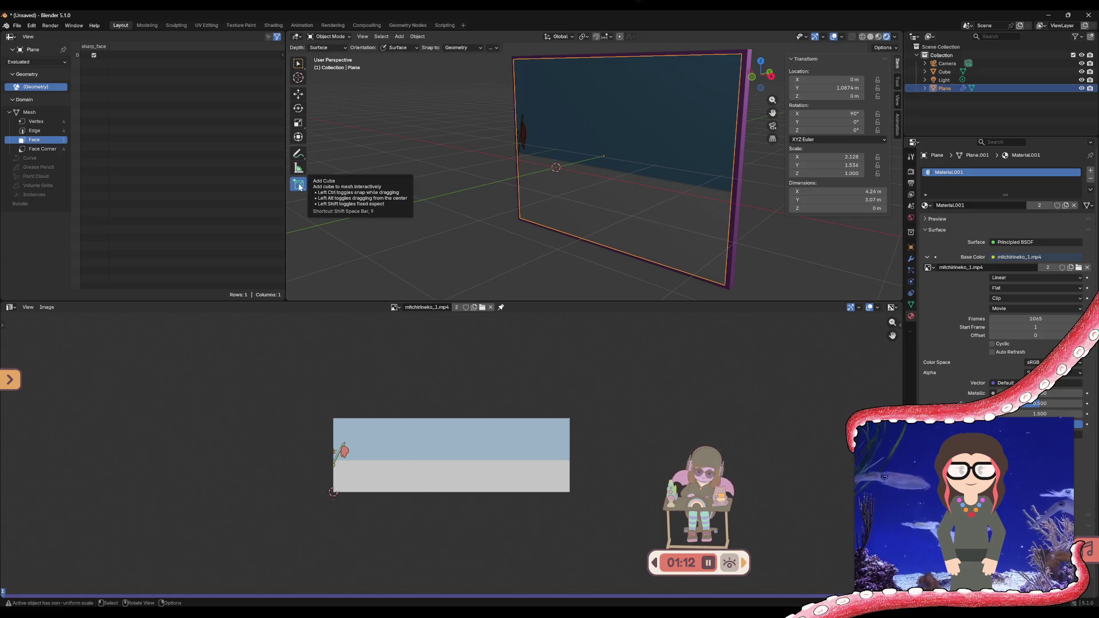
left_click(409, 226)
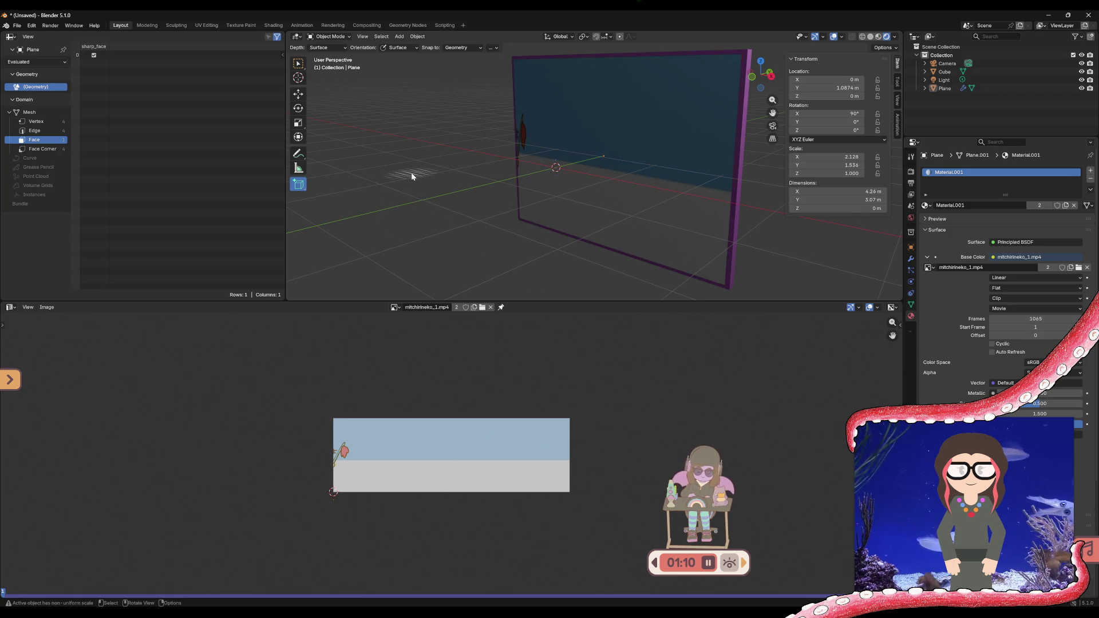
middle_click_drag(411, 173, 373, 175)
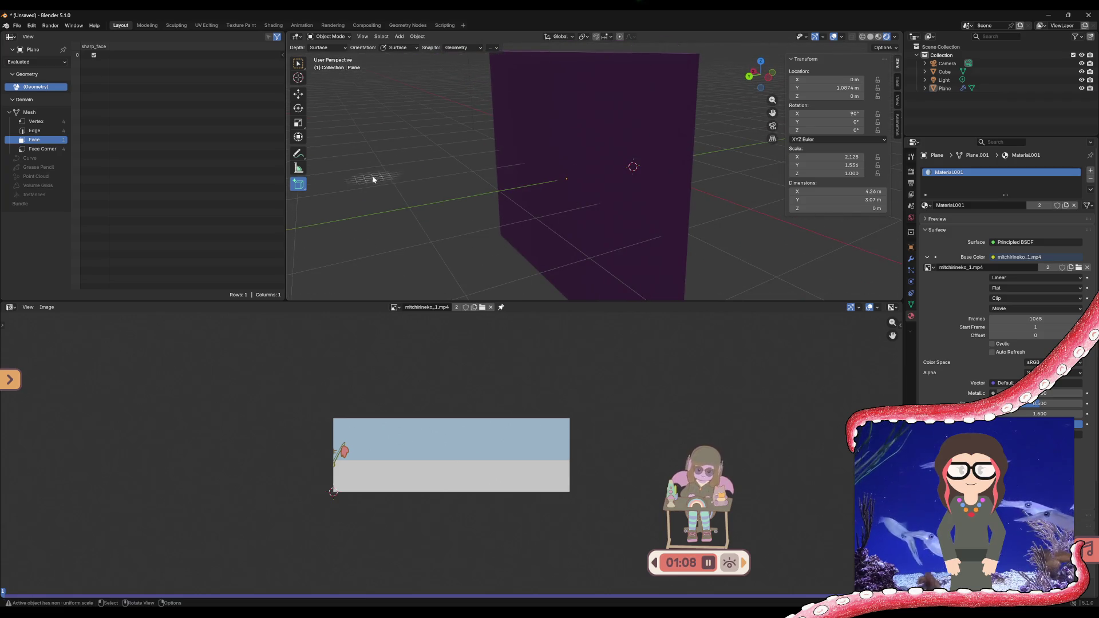
left_click_drag(373, 177, 444, 185)
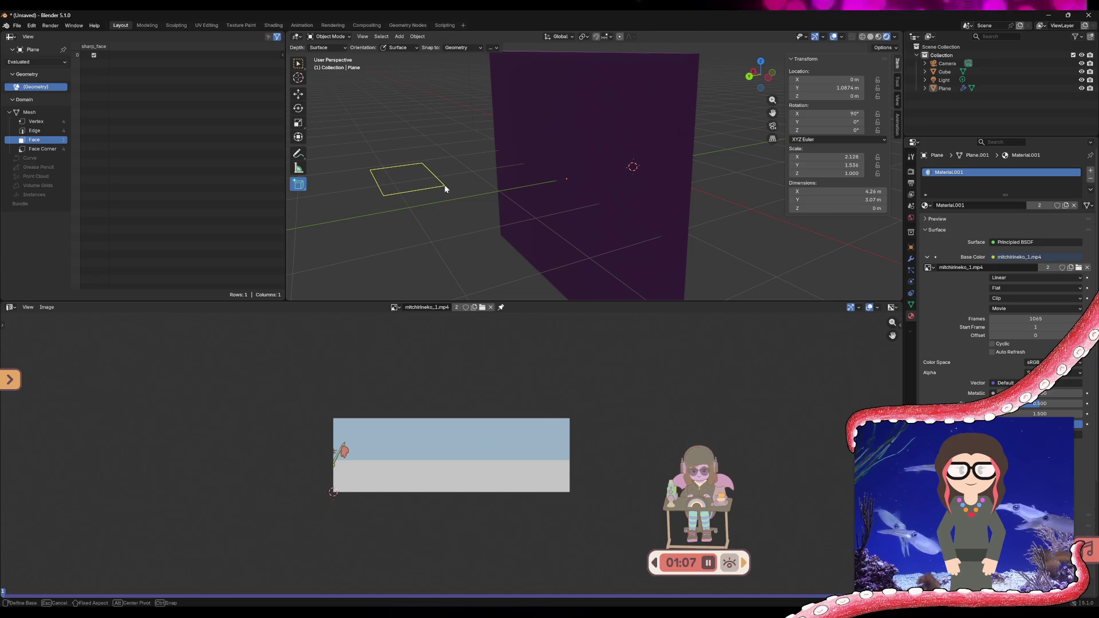
left_click(436, 144)
mouse_move(450, 184)
middle_mouse_down()
mouse_move(369, 203)
mouse_move(672, 195)
middle_mouse_up()
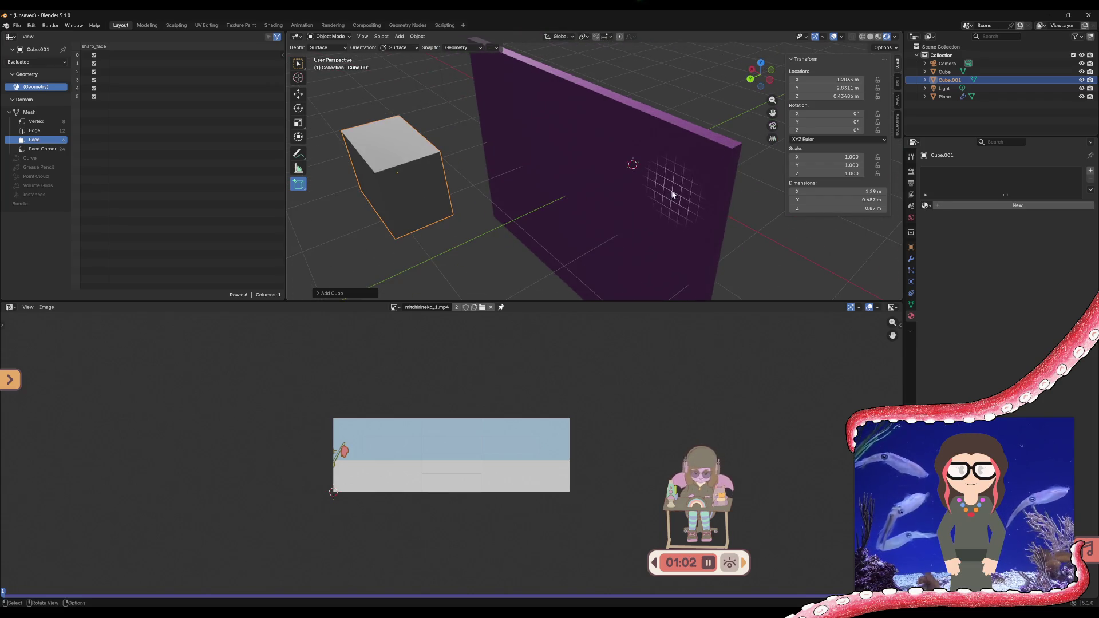
key("w")
left_click(422, 153)
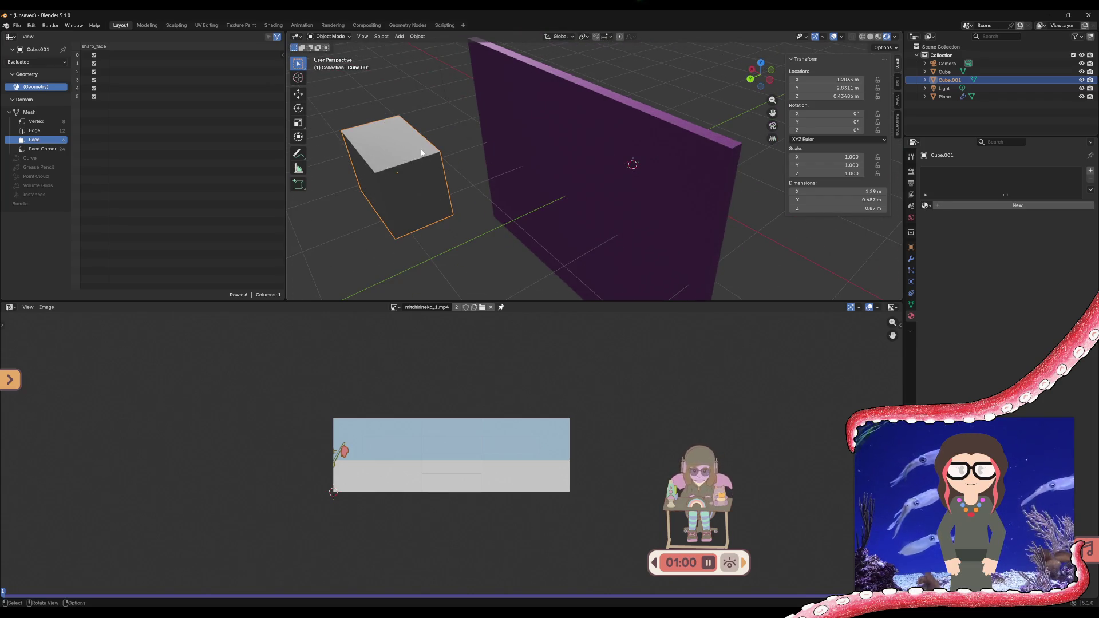
key("Delete")
left_click(659, 195)
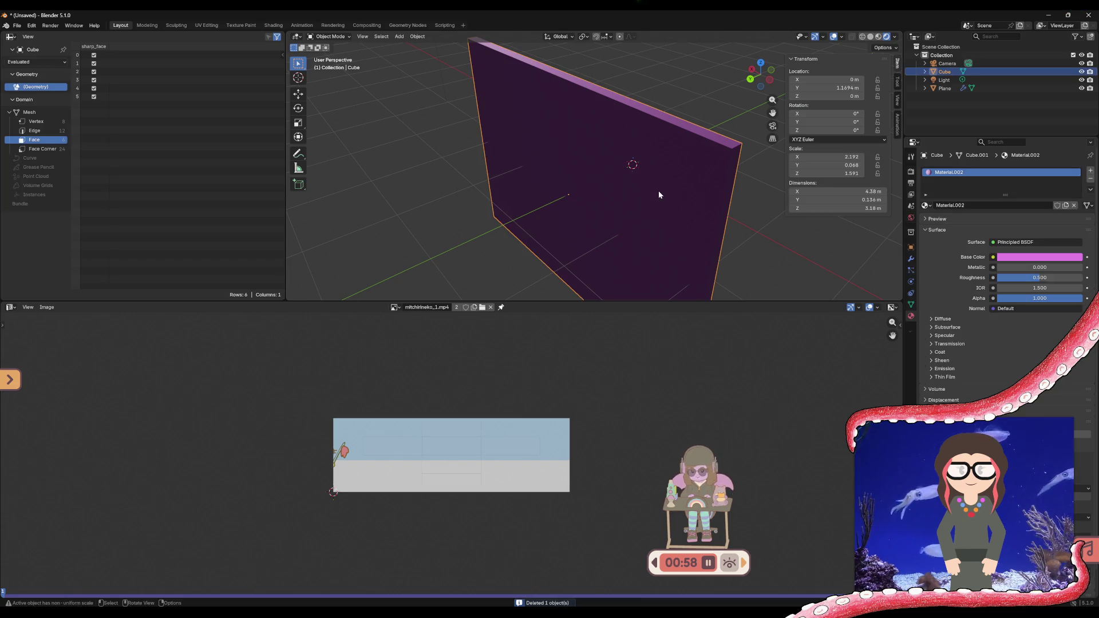
middle_click_drag(678, 205, 537, 159)
left_click(537, 159)
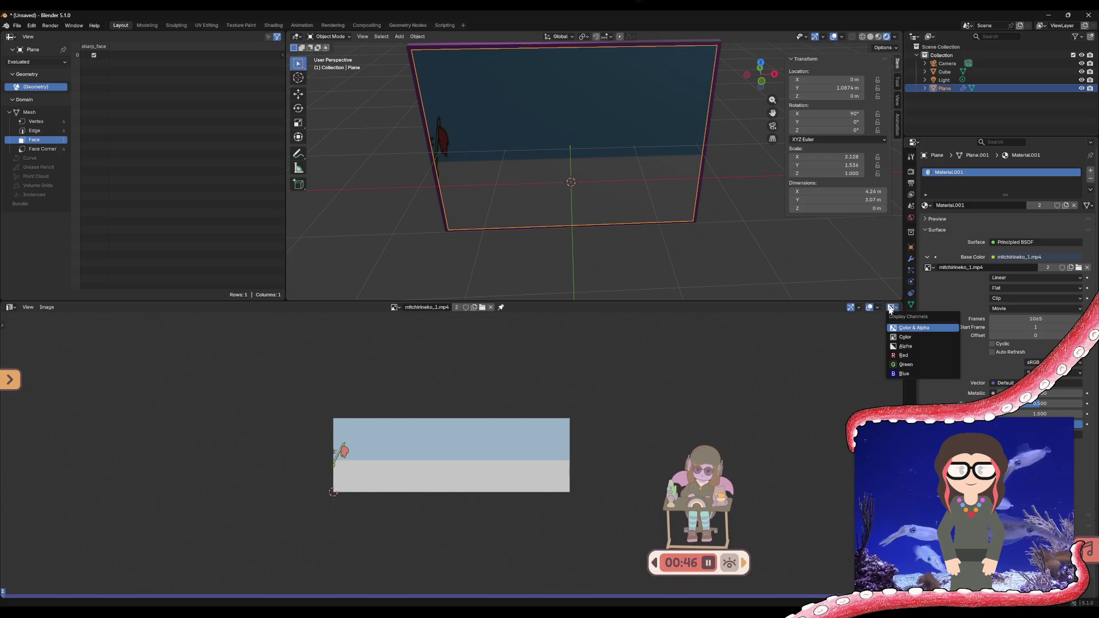
- Check the image Display Channels options, then switch to the UV Editing workspace
left_click(872, 308)
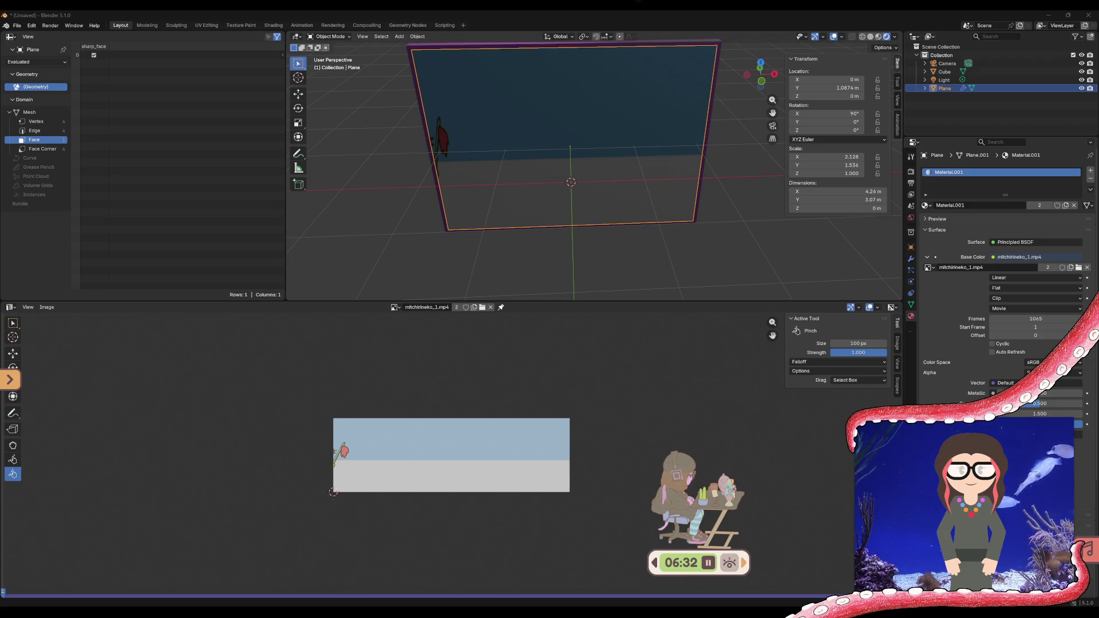
left_click(206, 26)
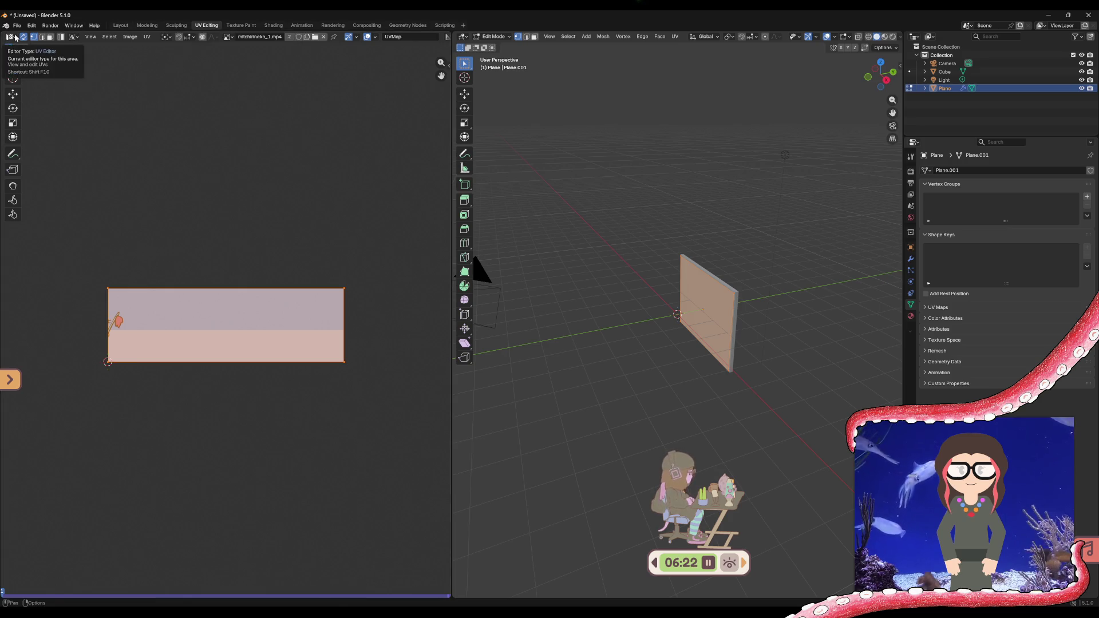
left_click(119, 26)
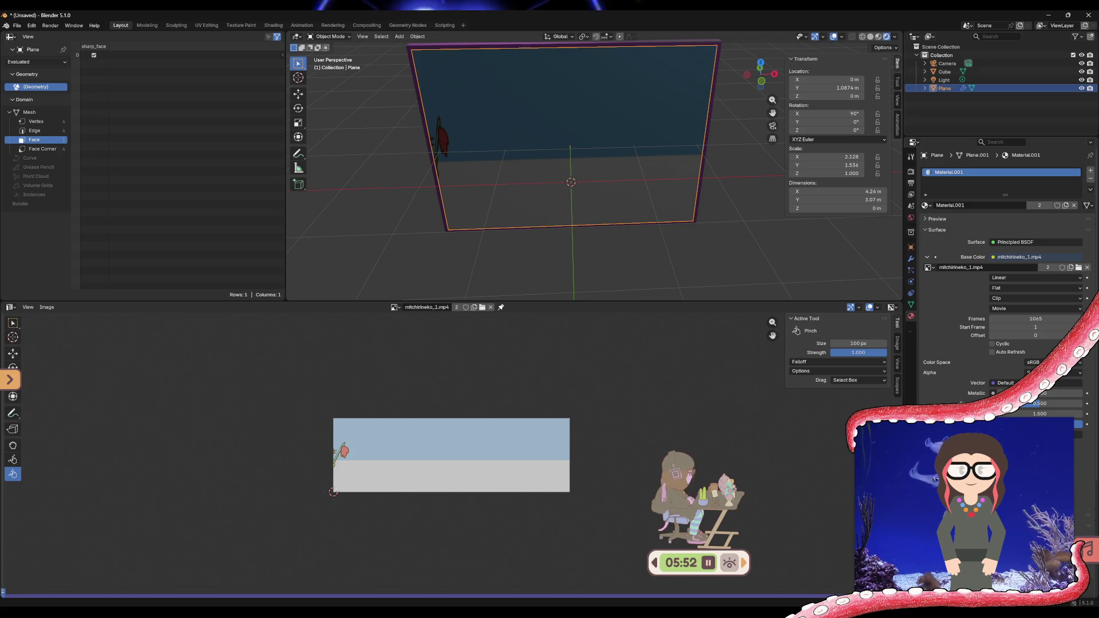
left_click(204, 25)
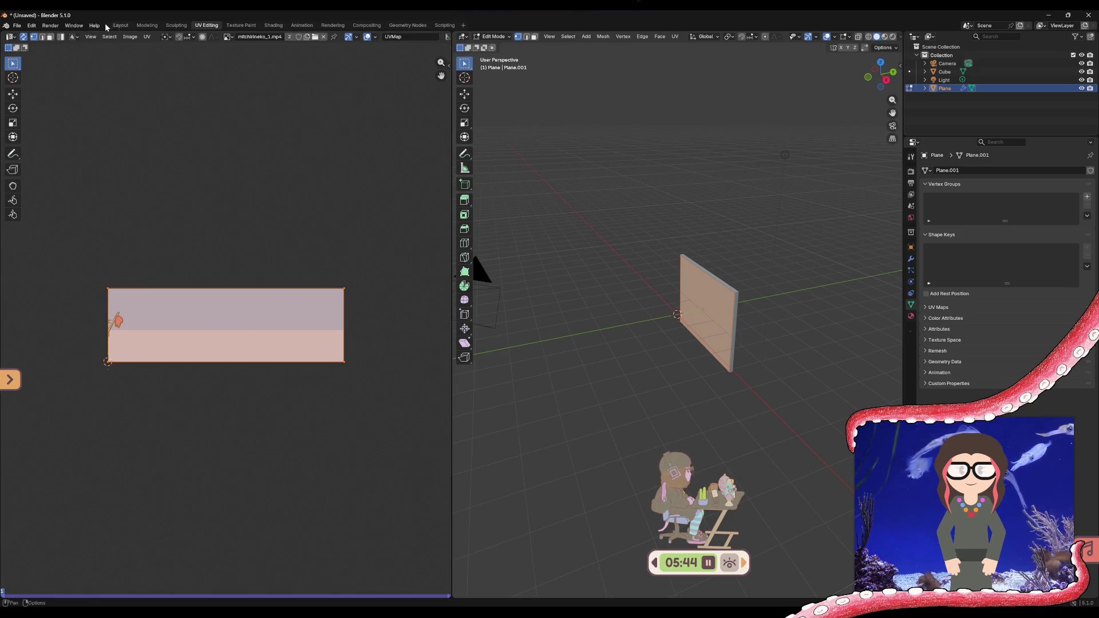
left_click(130, 24)
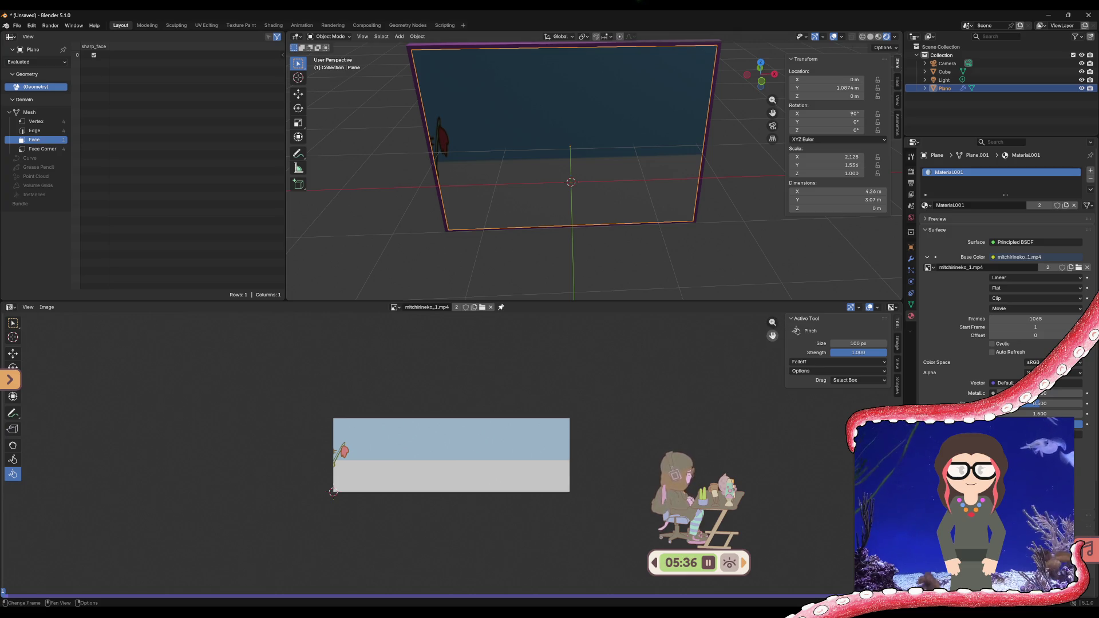
middle_click_drag(592, 423, 606, 404)
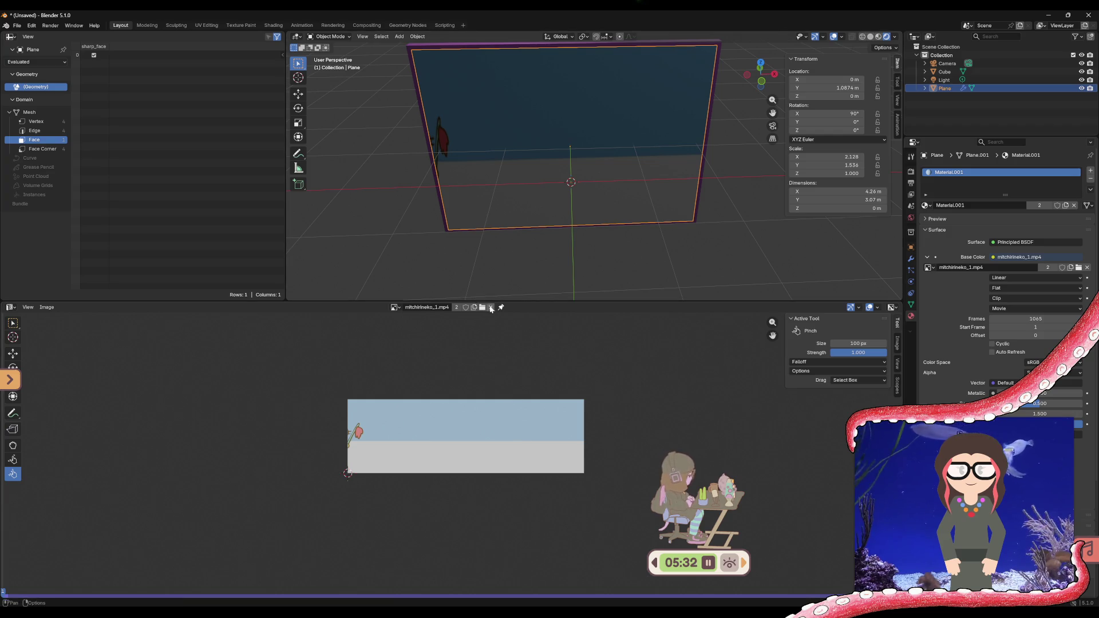
- In the Image sidebar tab, confirm the movie source's frame count as 1065
left_click(898, 348)
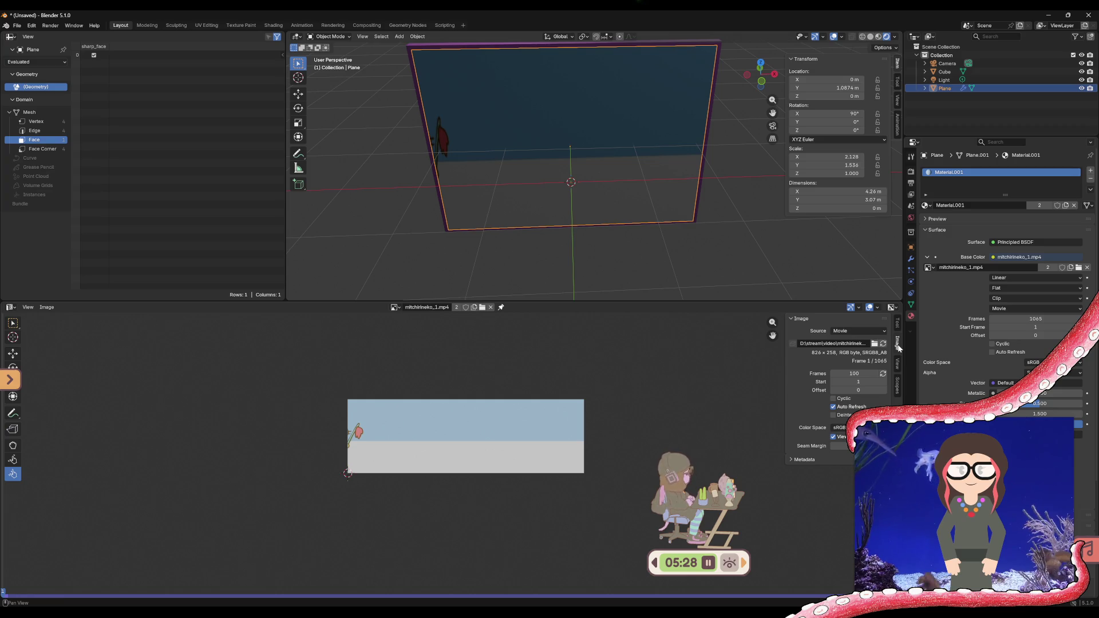
left_click(879, 334)
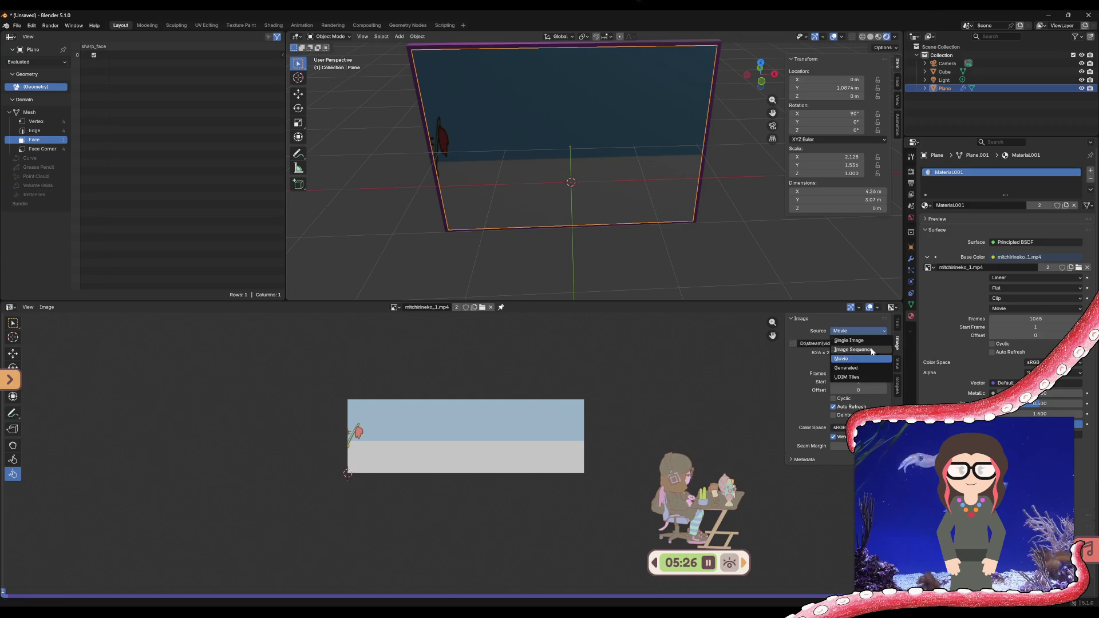
left_click(859, 374)
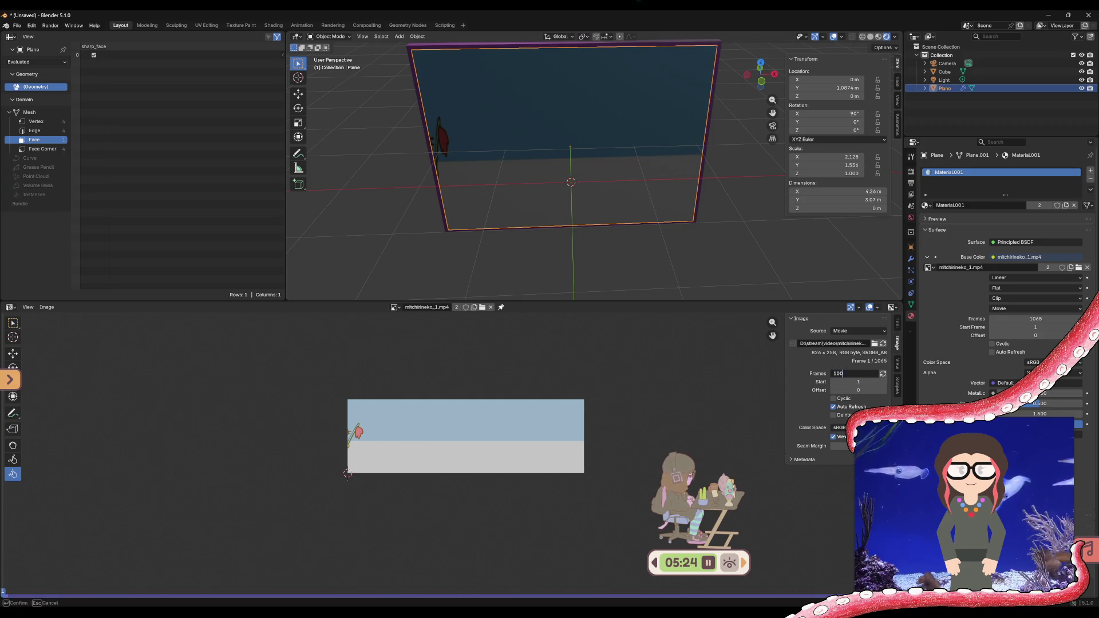
type("1065")
key("Return")
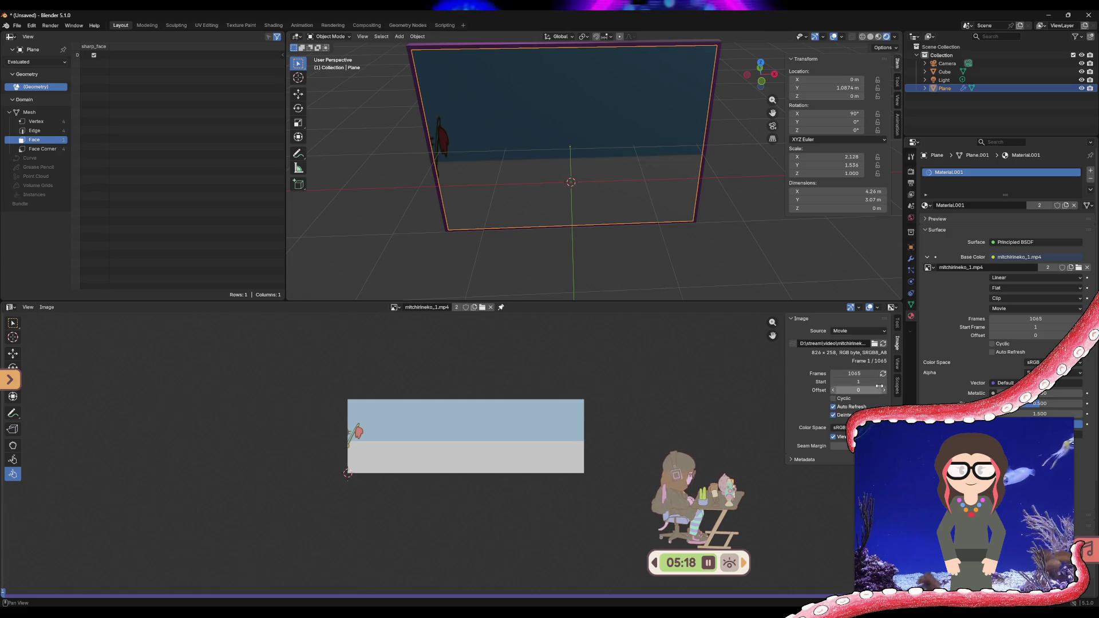
- Review the Display and Scopes tabs, then show the active tool settings in the Tool tab
left_click(897, 365)
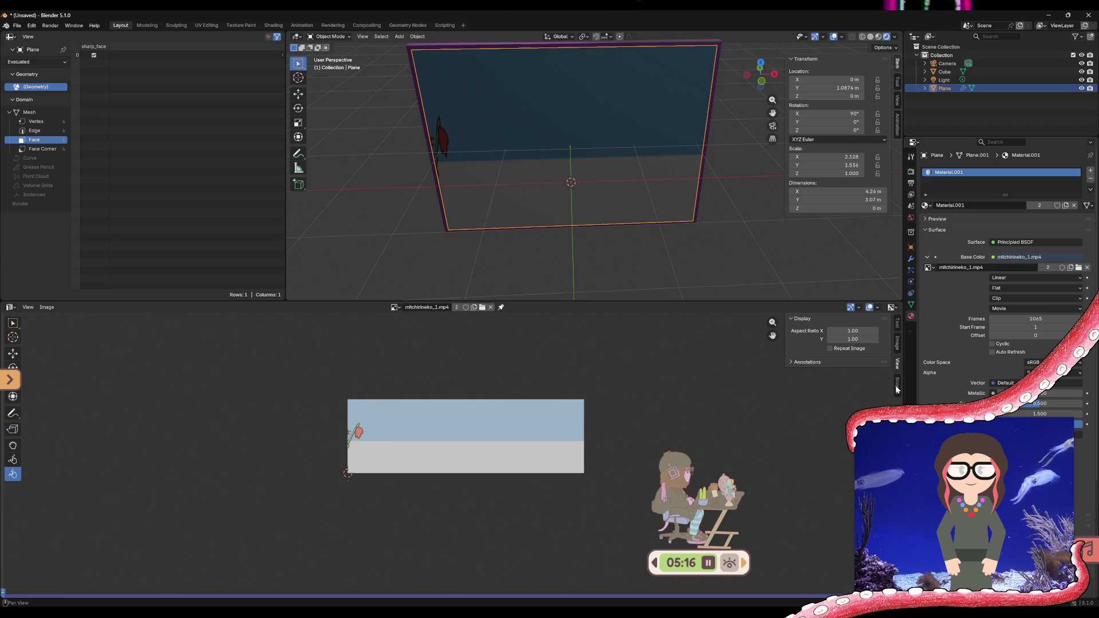
left_click(899, 386)
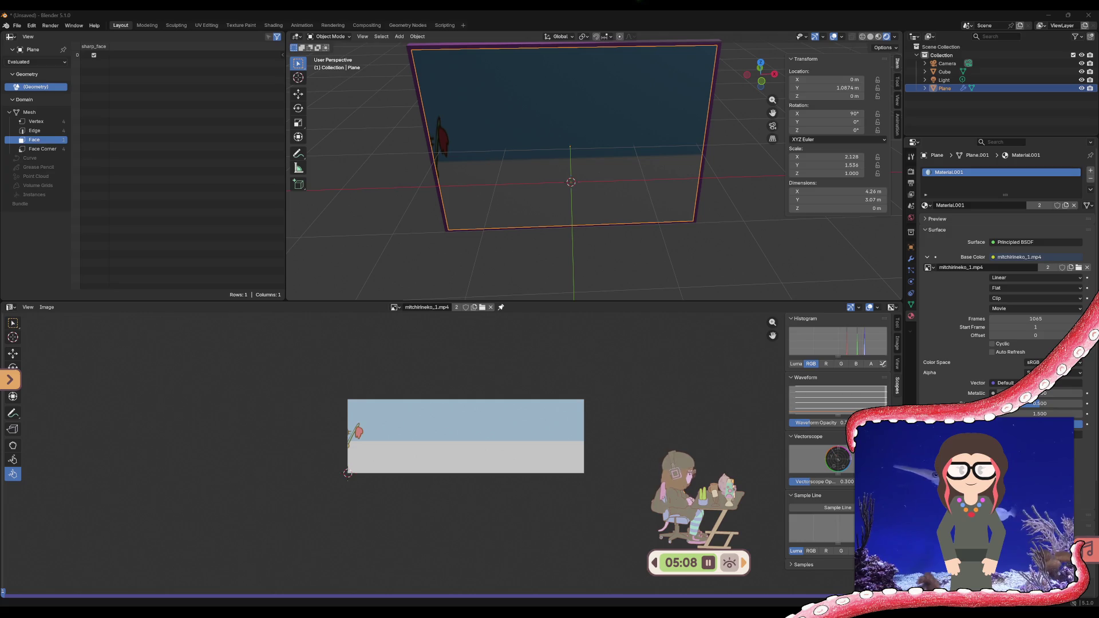
left_click(900, 324)
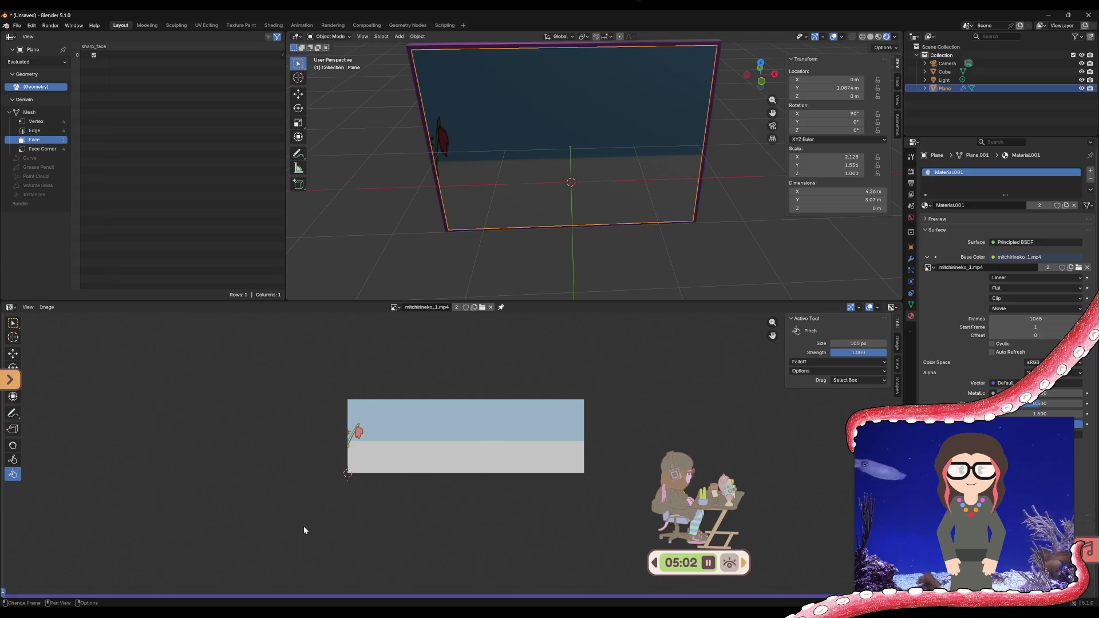
- Try the Move, Select Box and Cursor tools, leaving the 2D cursor at the image's lower-left corner
left_click(13, 353)
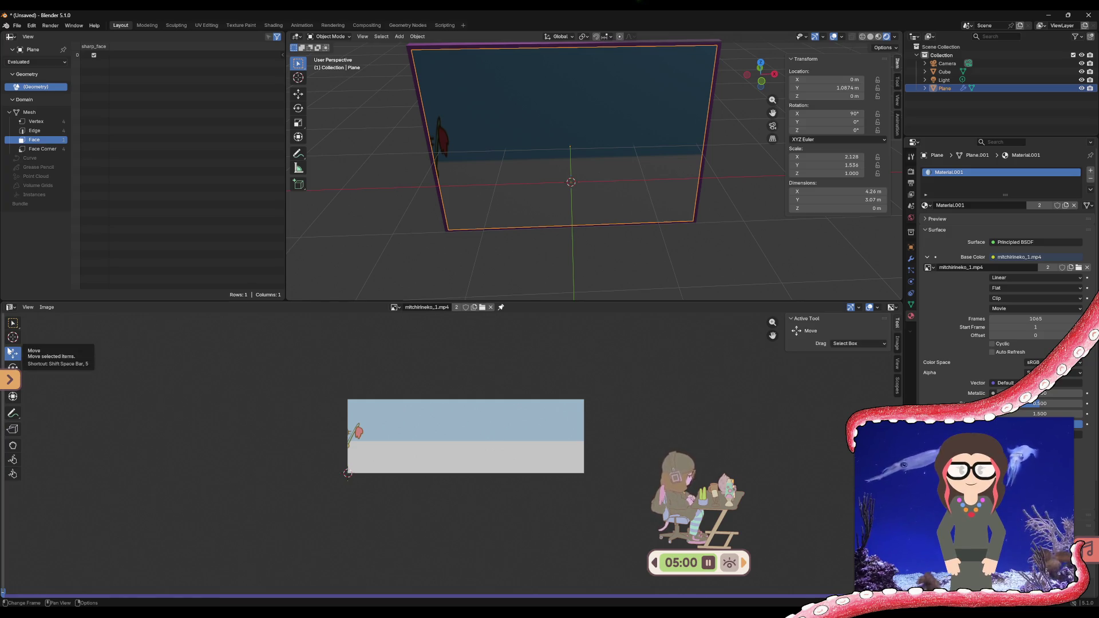
left_click(13, 324)
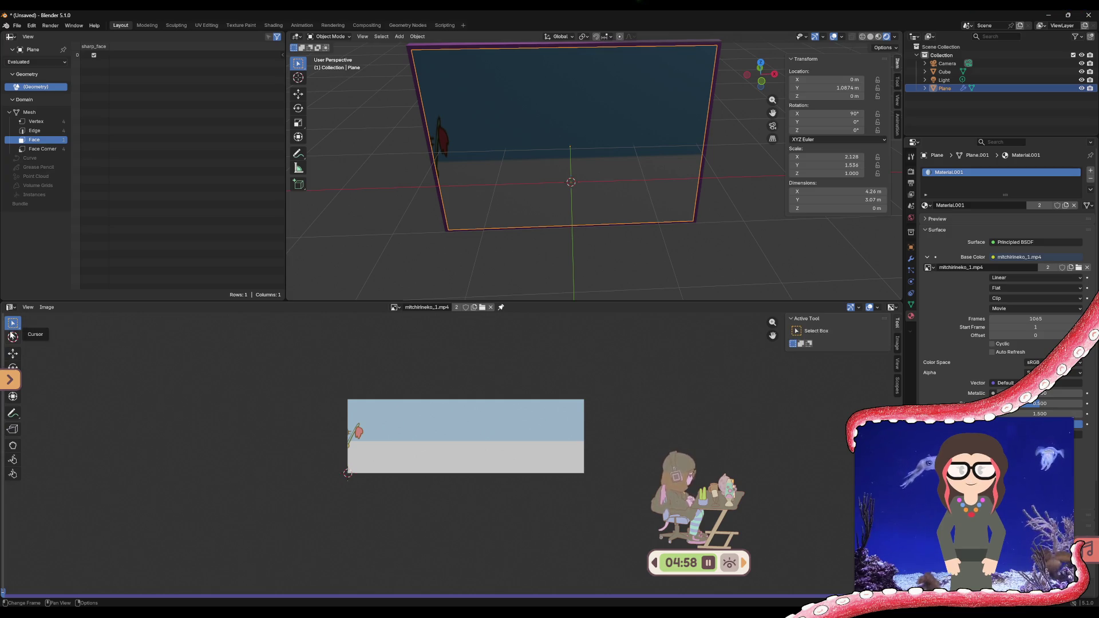
left_click(13, 337)
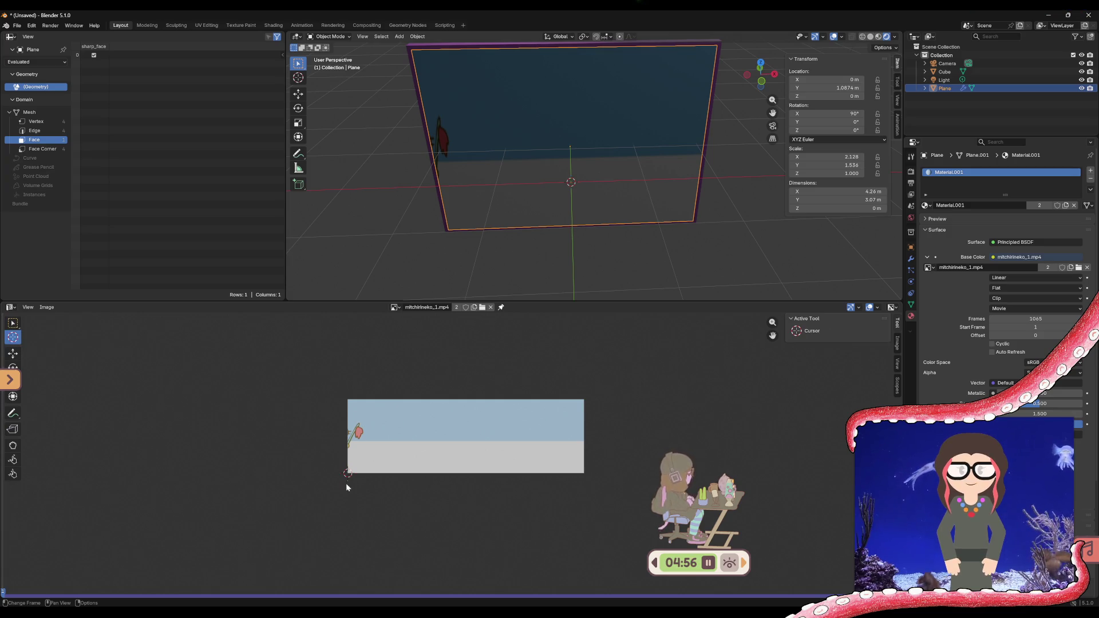
mouse_move(349, 474)
left_mouse_down()
mouse_move(410, 445)
mouse_move(339, 475)
mouse_move(347, 473)
left_mouse_up()
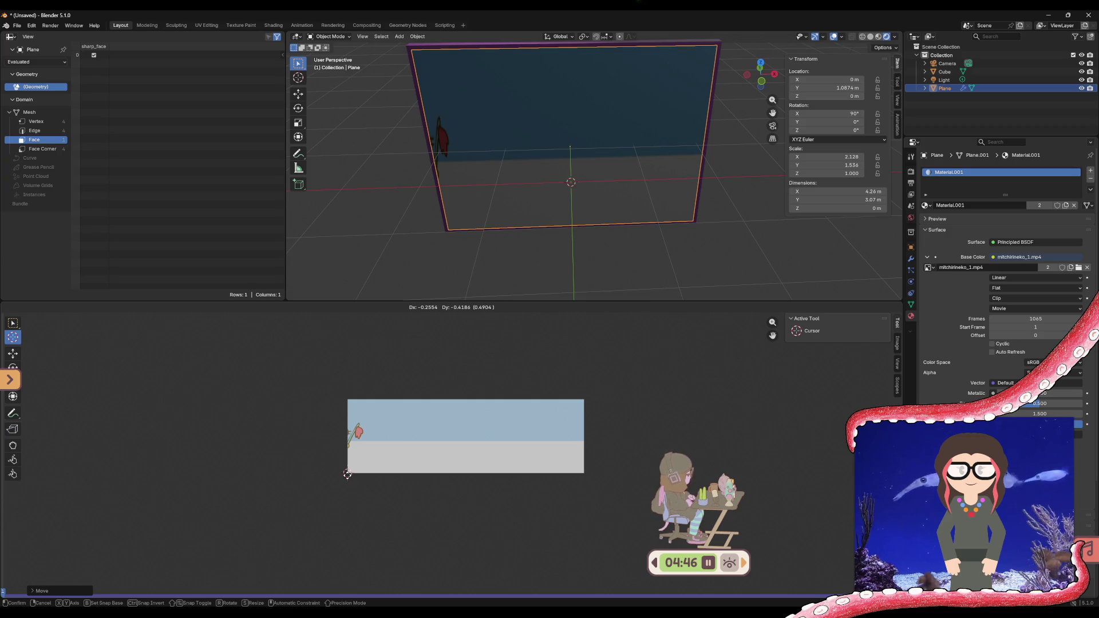
left_click_drag(347, 473, 347, 473)
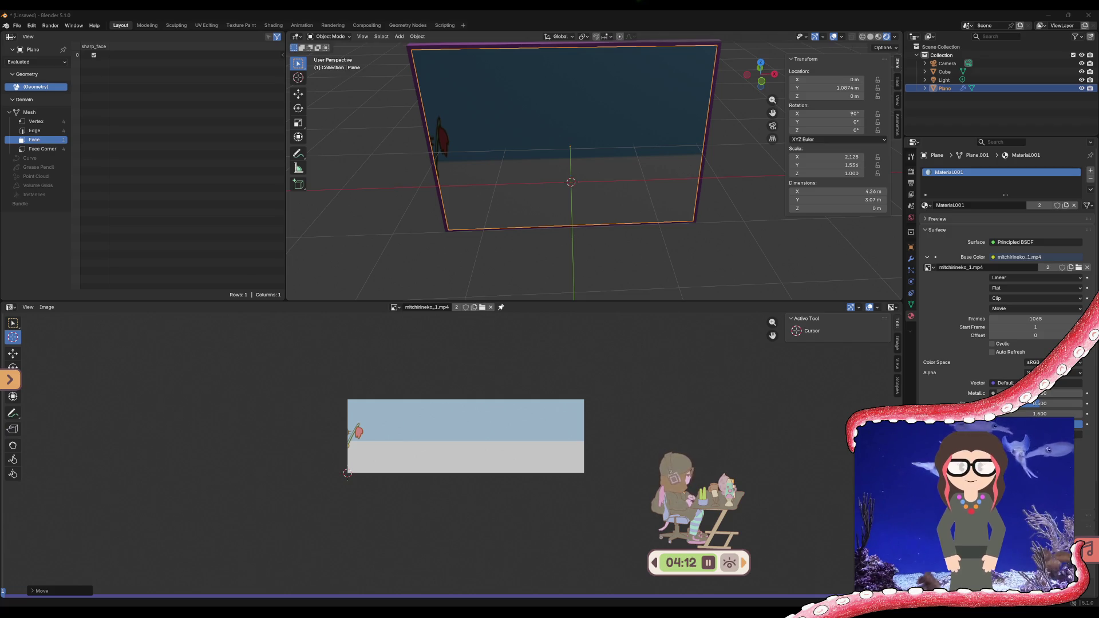
- Switch to the UV Editing workspace with the plane's UVs over the cat video
left_click(206, 25)
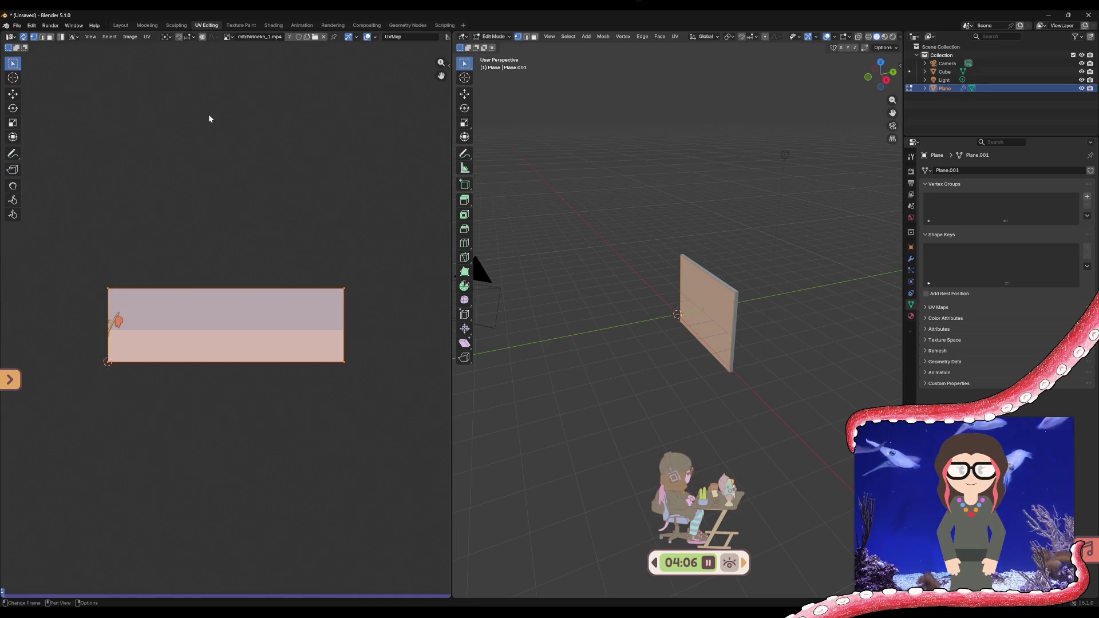
- Return to Layout, make the lower area a UV editor, then revisit UV Editing
left_click(118, 26)
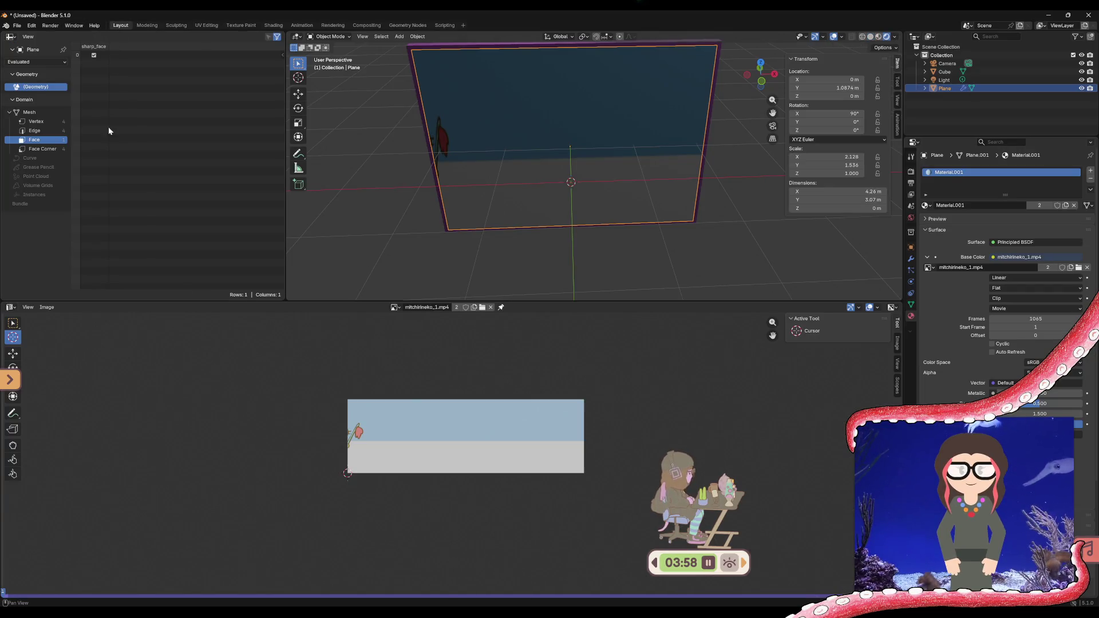
left_click(11, 307)
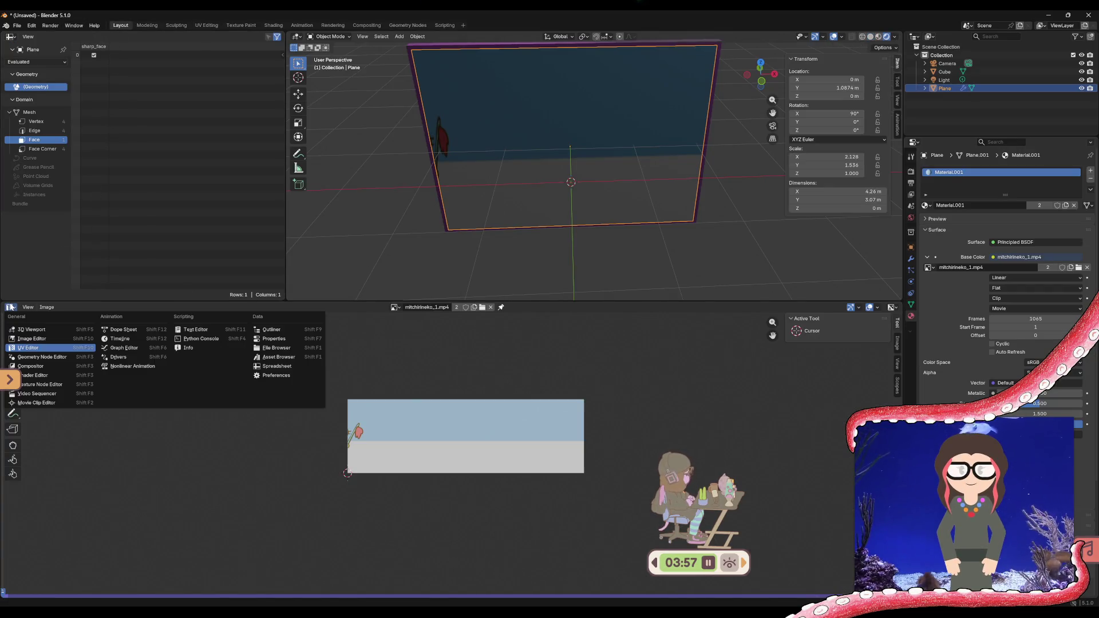
left_click(32, 348)
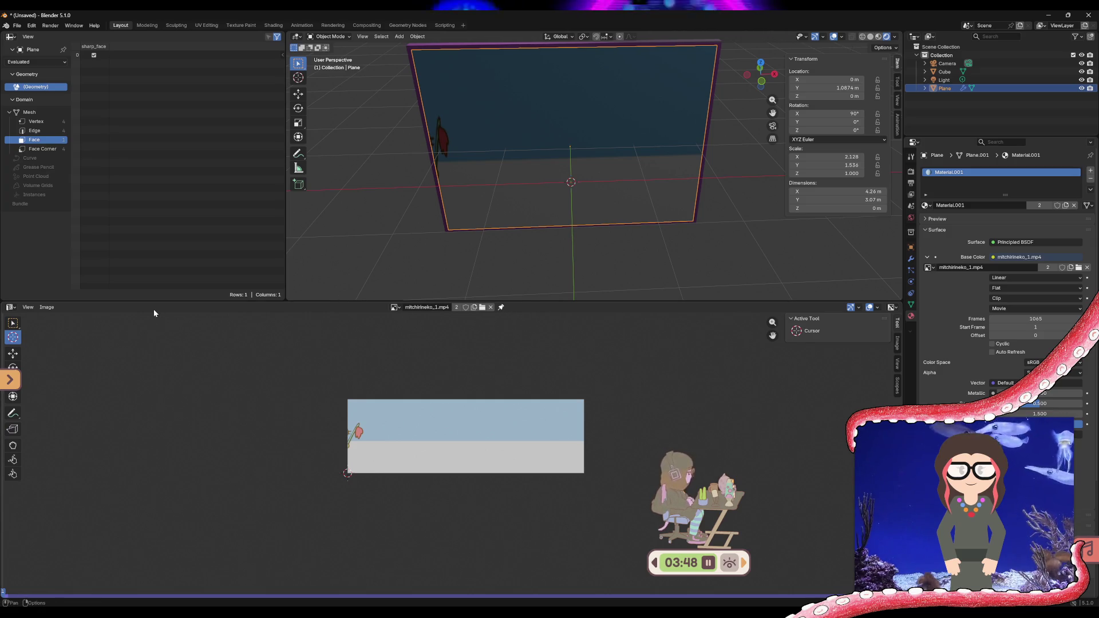
left_click(211, 24)
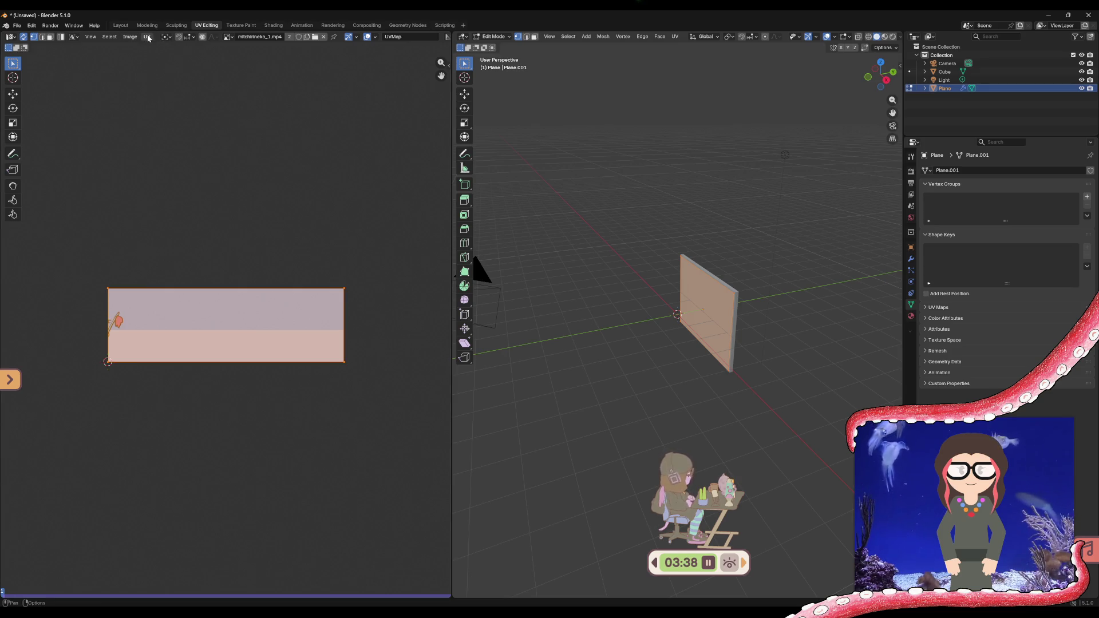
- Go back to Layout and bring up the lower area's editor-type choices
left_click(122, 25)
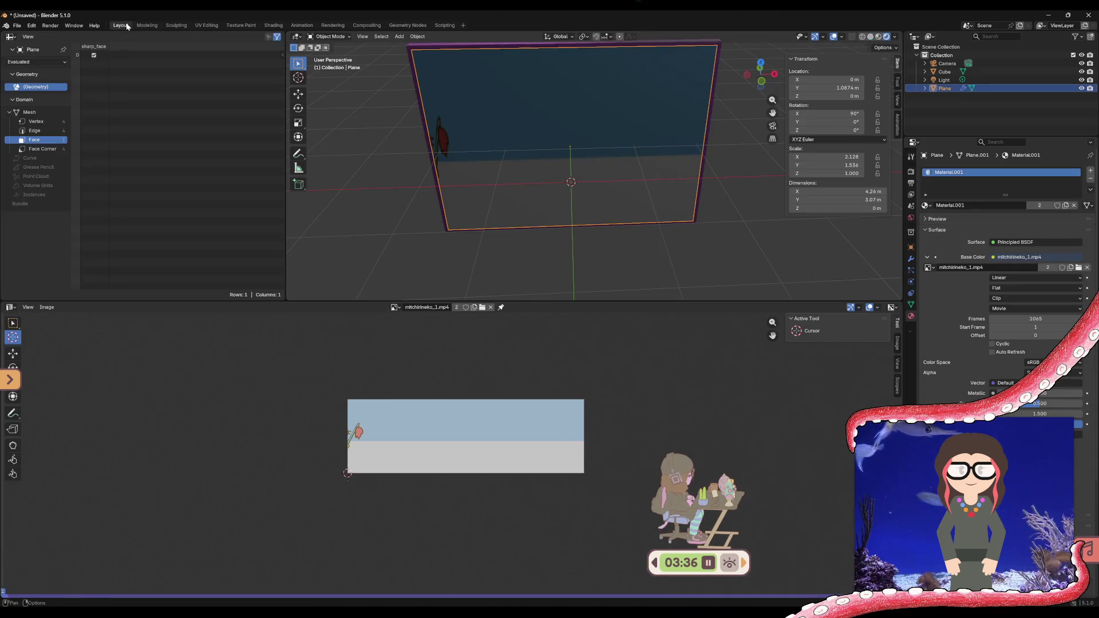
left_click(12, 307)
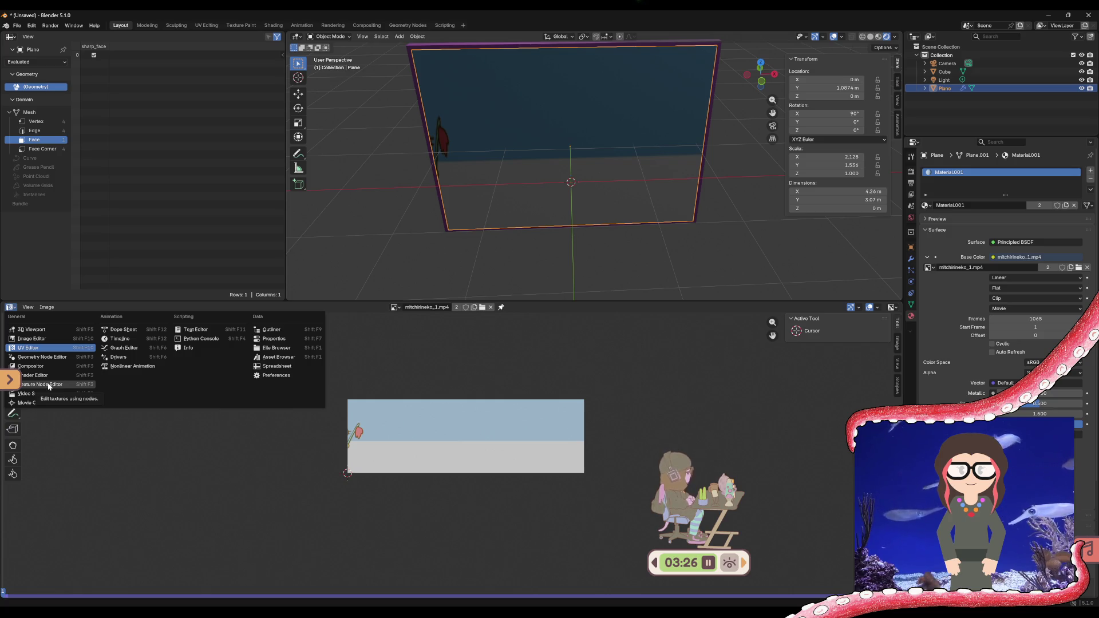
- Make the lower area a Texture Node Editor, trying Brush then setting texture type back to World
left_click(50, 383)
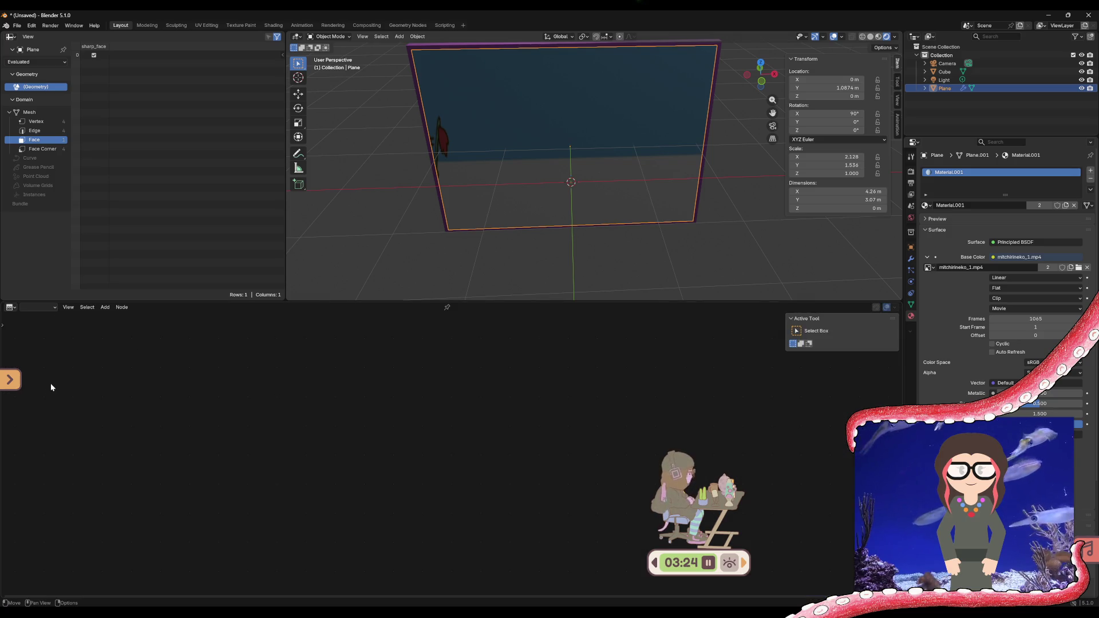
left_click(51, 308)
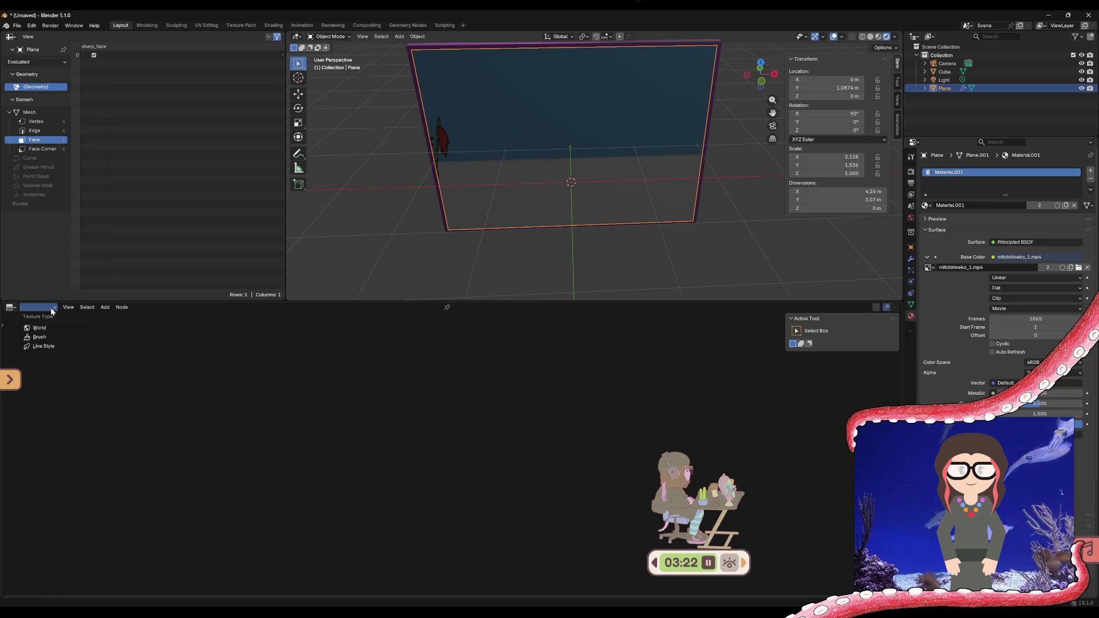
left_click(53, 338)
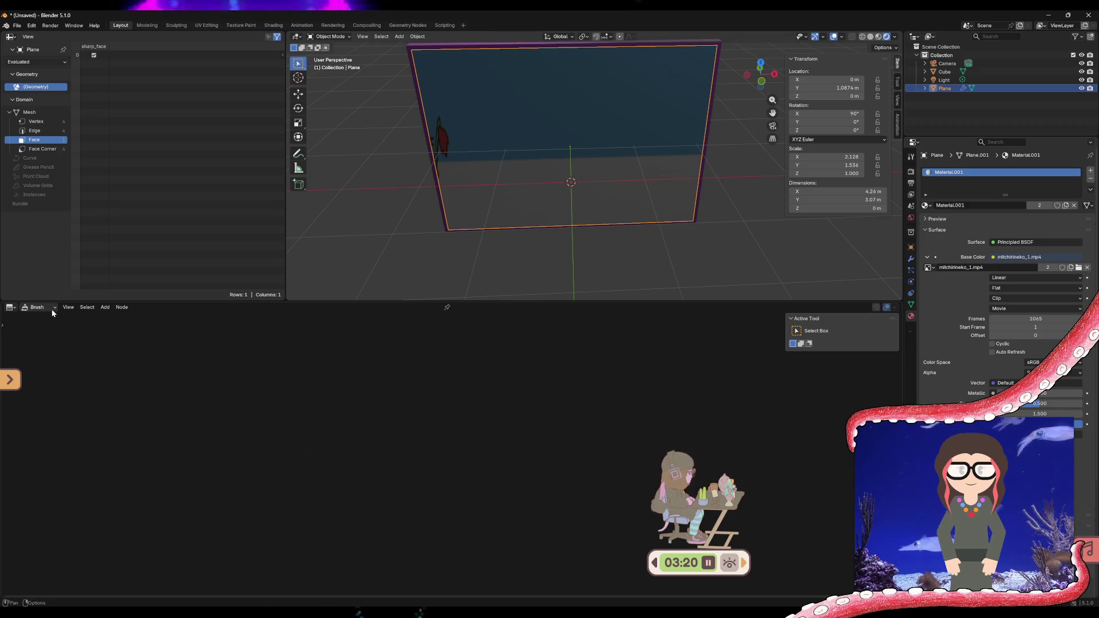
left_click(43, 308)
left_click(53, 328)
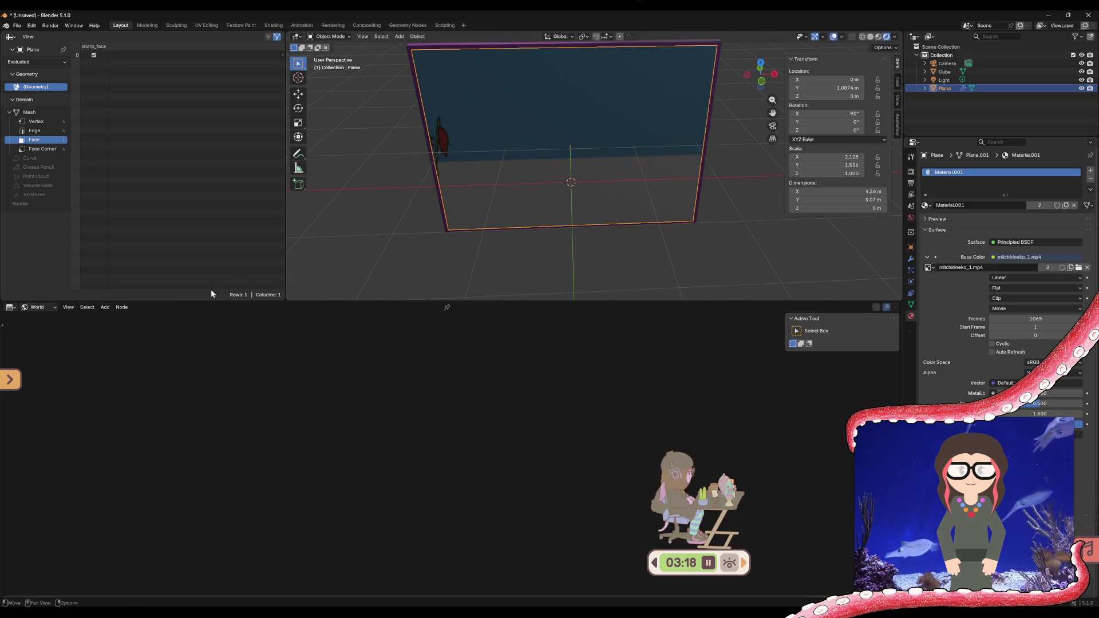
- Browse the Node and Add menus, show the toolbar, then choose Image Editor again
left_click(122, 308)
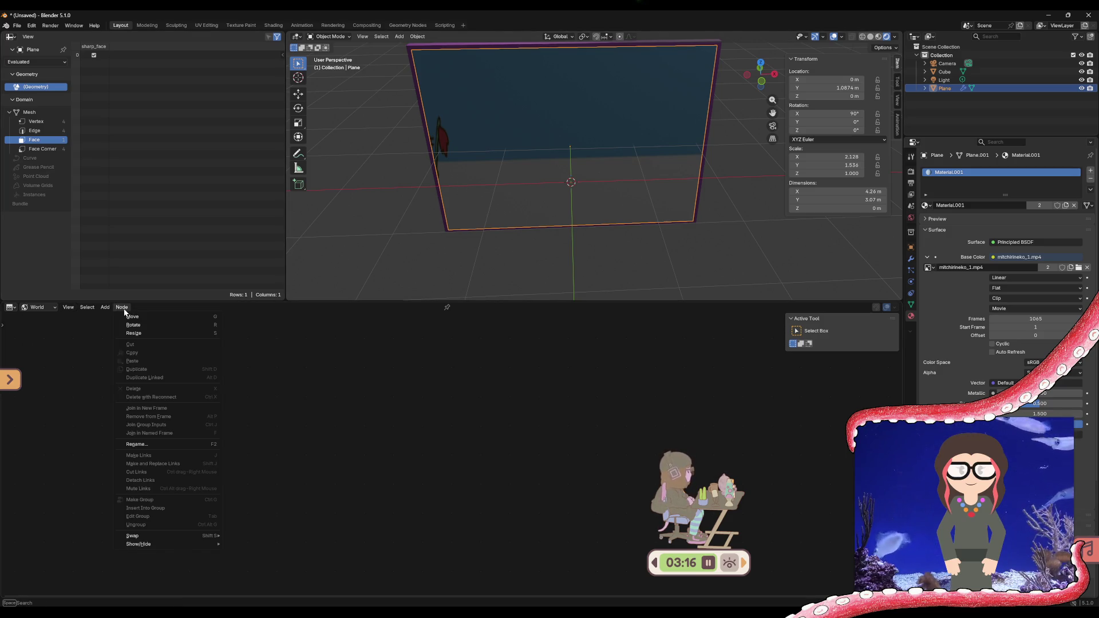
left_click(123, 308)
left_click(104, 308)
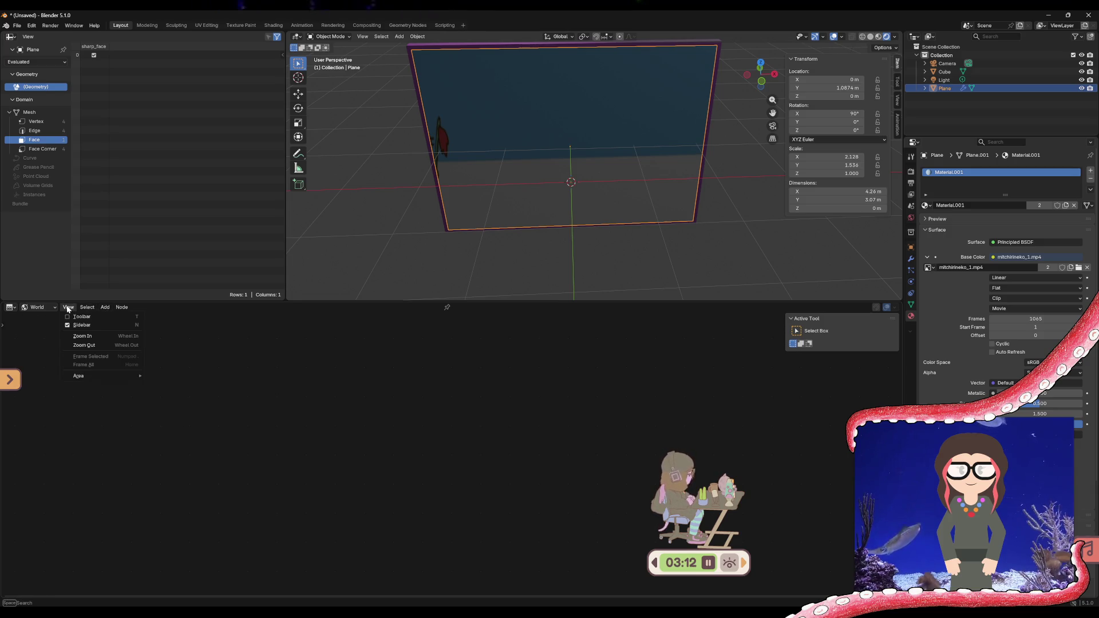
left_click(68, 317)
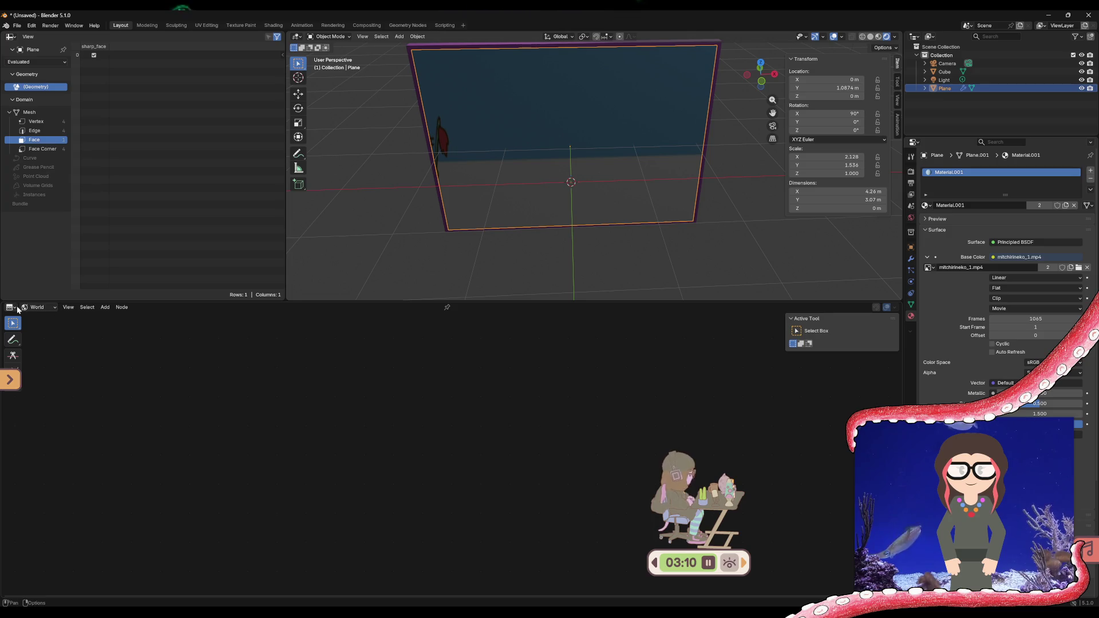
left_click(11, 307)
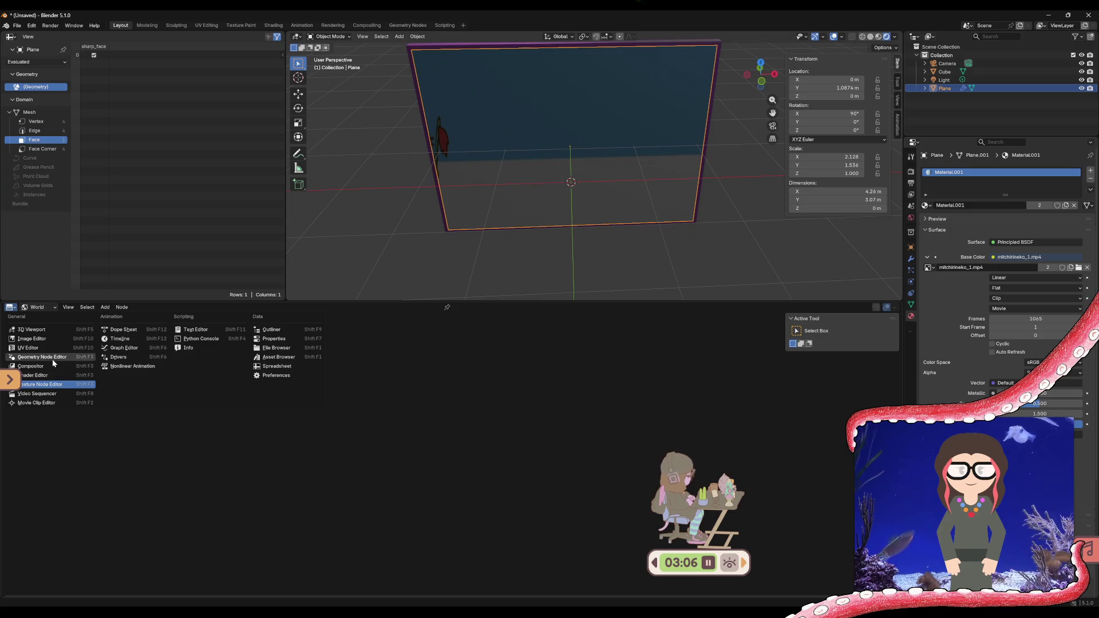
left_click(45, 345)
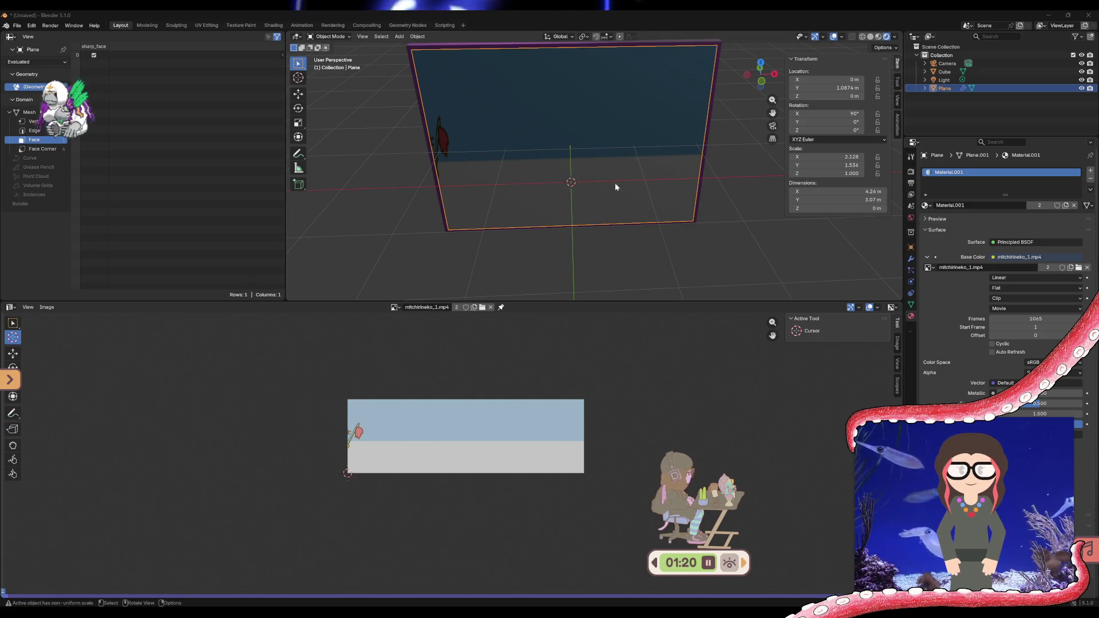
- Switch to the UV Editing workspace with the plane's UV layout shown
left_click(207, 25)
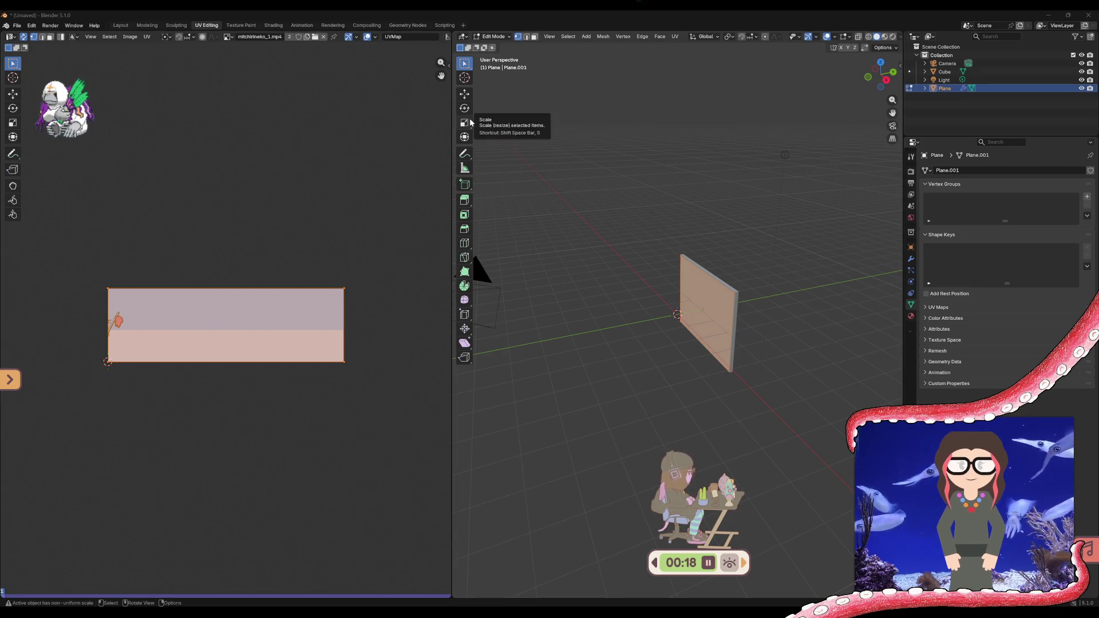
- Deselect the plane's faces, split the 3D view into two, then join it back
mouse_move(460, 593)
left_mouse_down()
mouse_move(470, 483)
mouse_move(463, 550)
left_mouse_up()
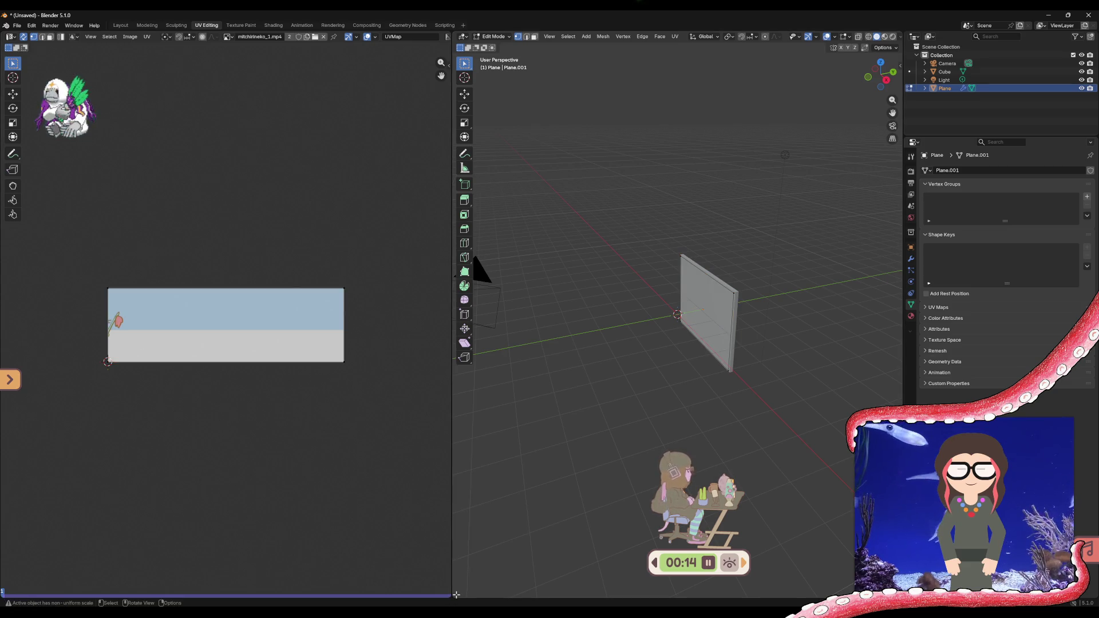
left_click_drag(455, 594, 461, 578)
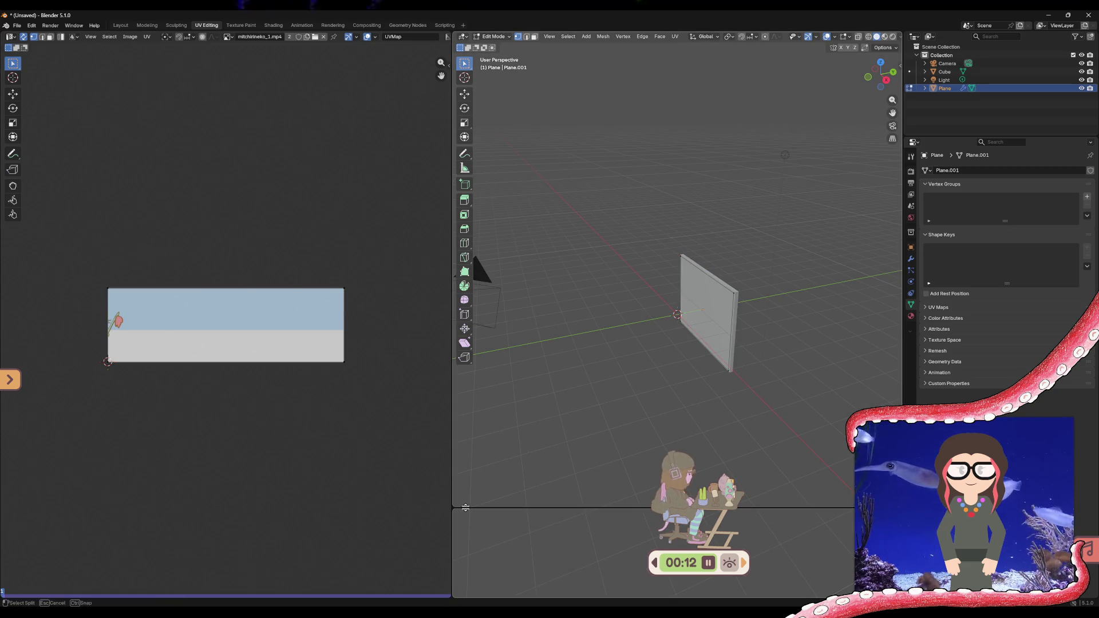
left_click(483, 509)
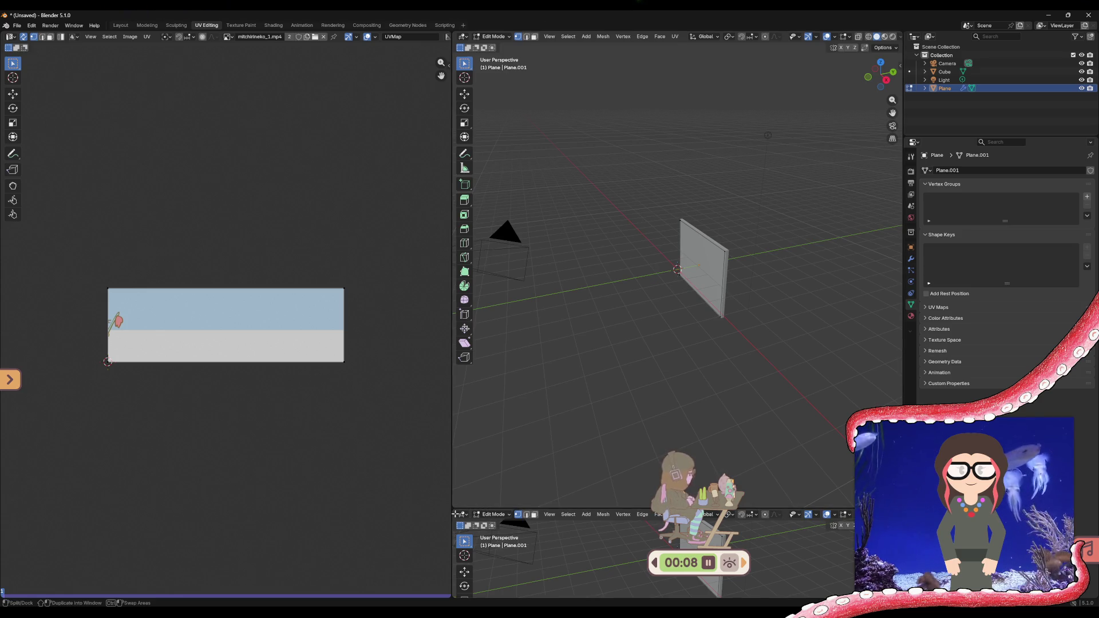
right_click(456, 514)
left_click(444, 505)
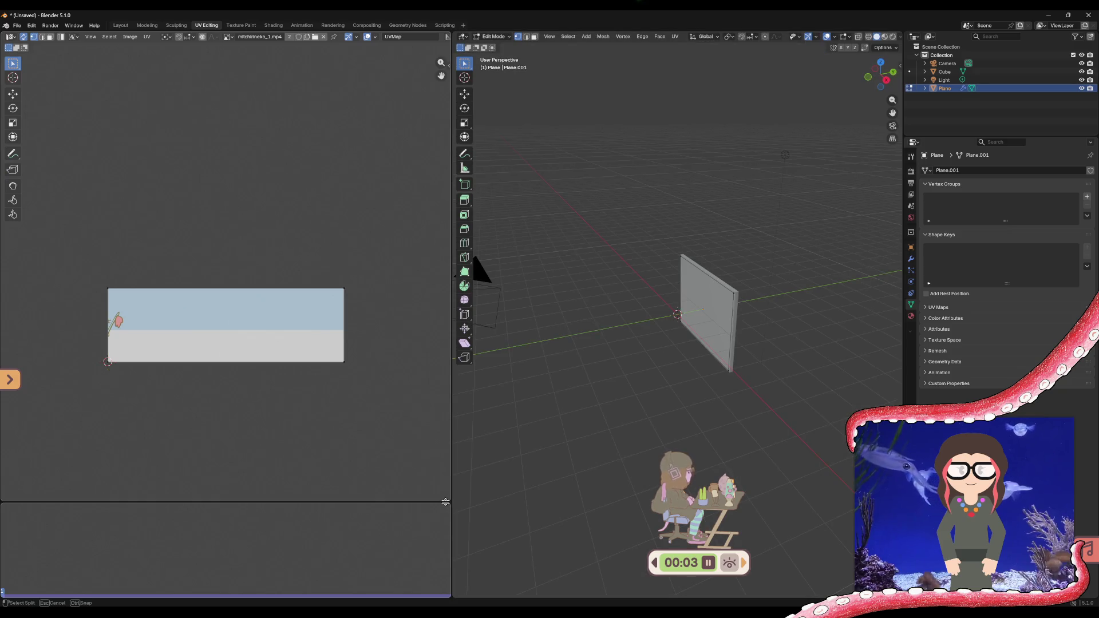
- Split the UV editor into two stacked editors showing the cat video
left_click_drag(448, 594, 446, 380)
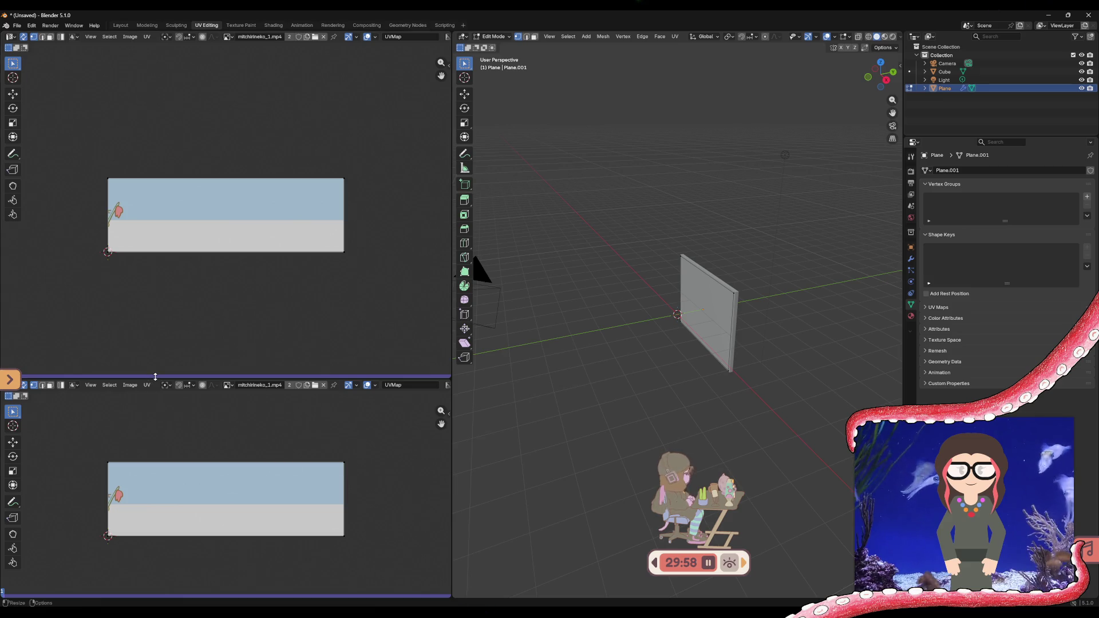
- Even out the two editors, play the animation and scrub the playhead back and forth through the video frames
left_click_drag(148, 377, 170, 230)
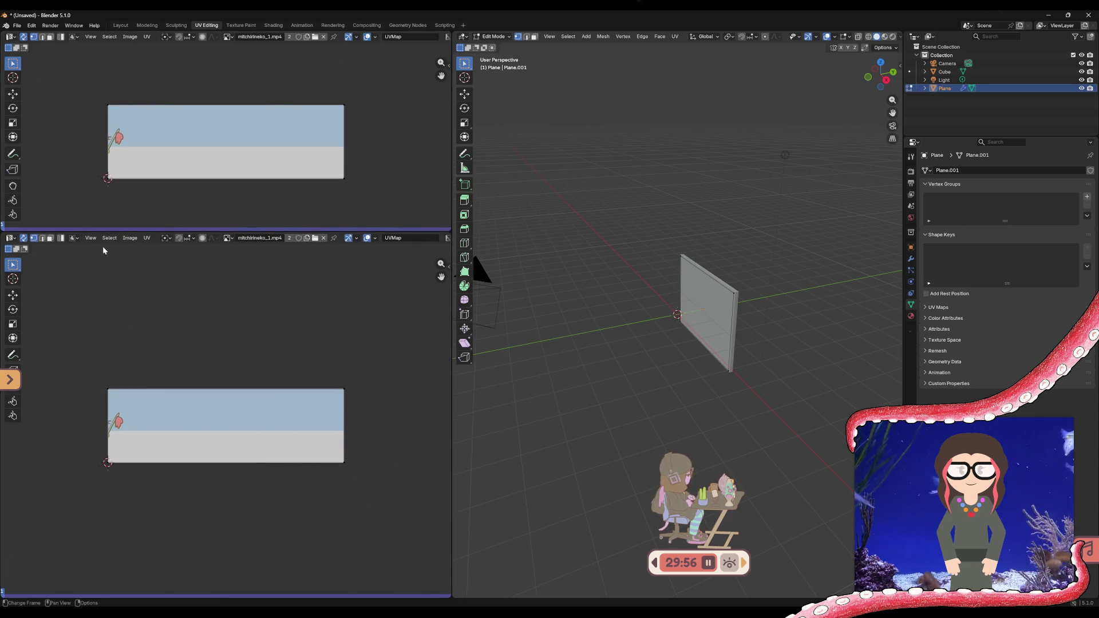
key("space")
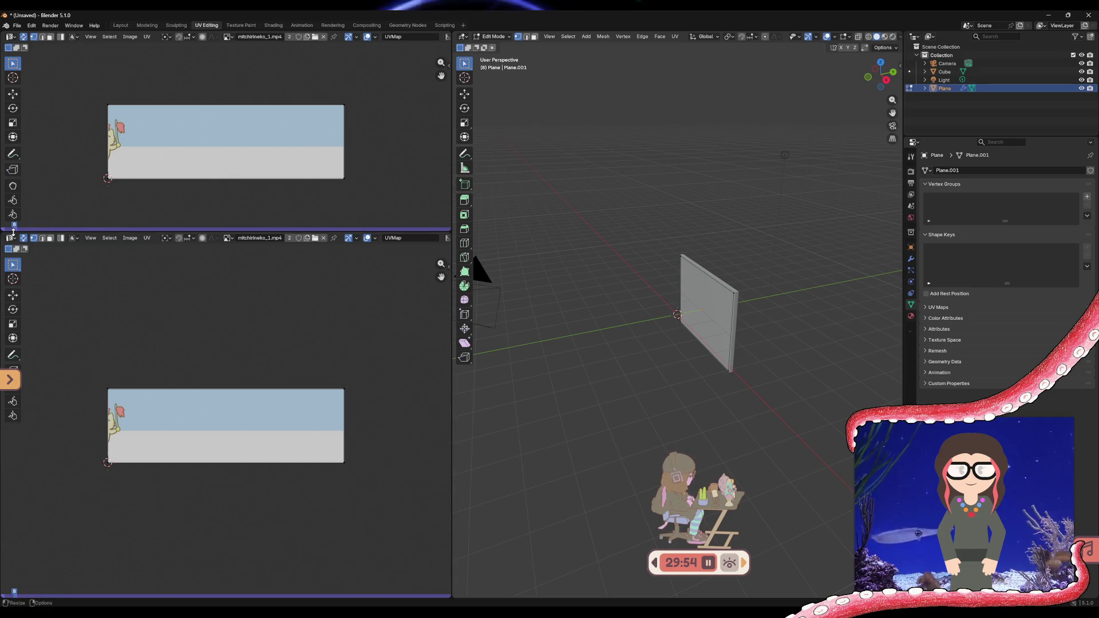
left_click(55, 226)
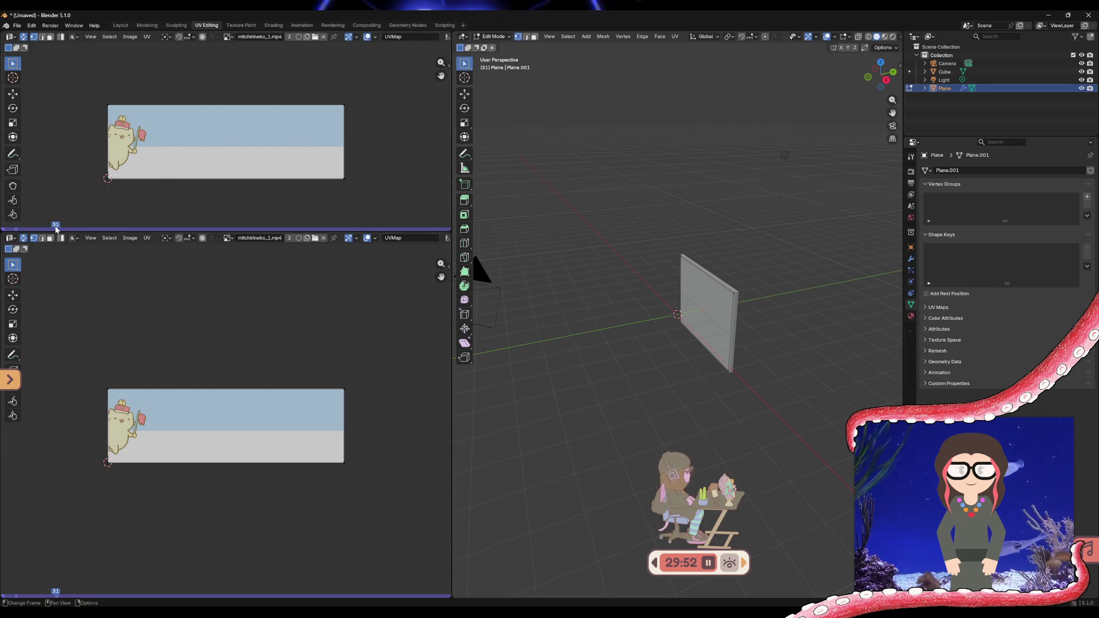
left_click_drag(58, 229, 344, 228)
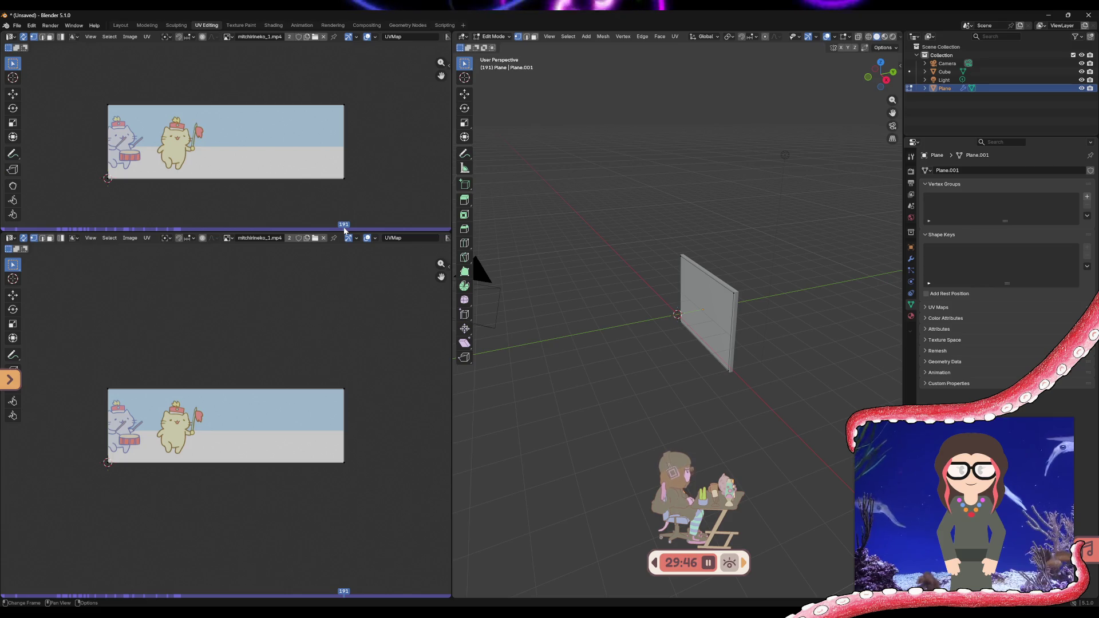
mouse_move(344, 229)
left_mouse_down()
mouse_move(5, 229)
mouse_move(182, 229)
left_mouse_up()
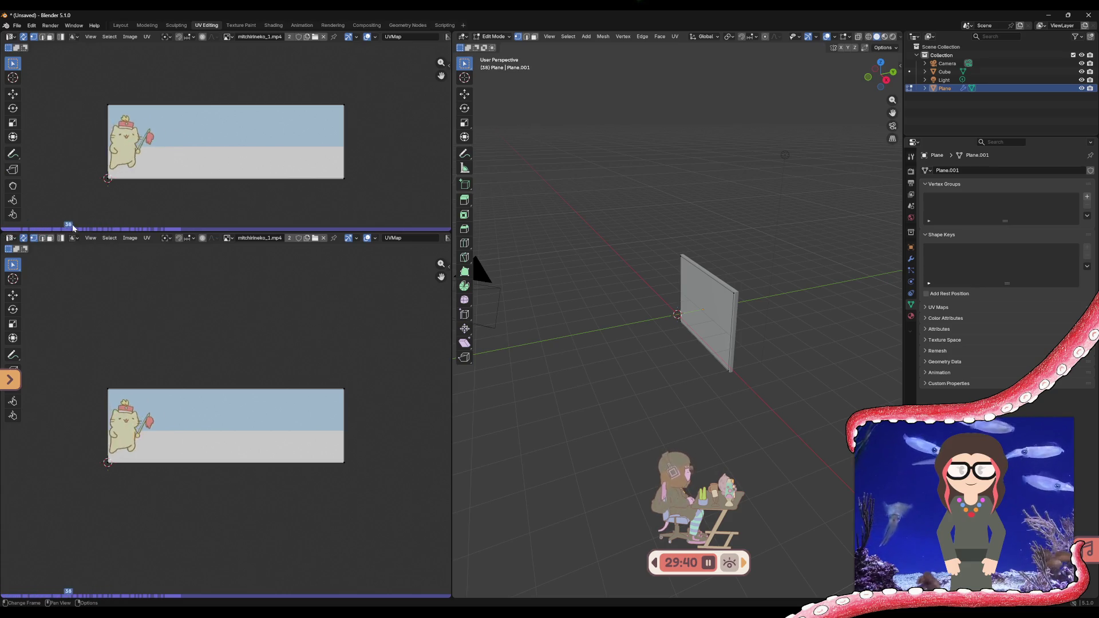
left_click_drag(181, 229, 341, 226)
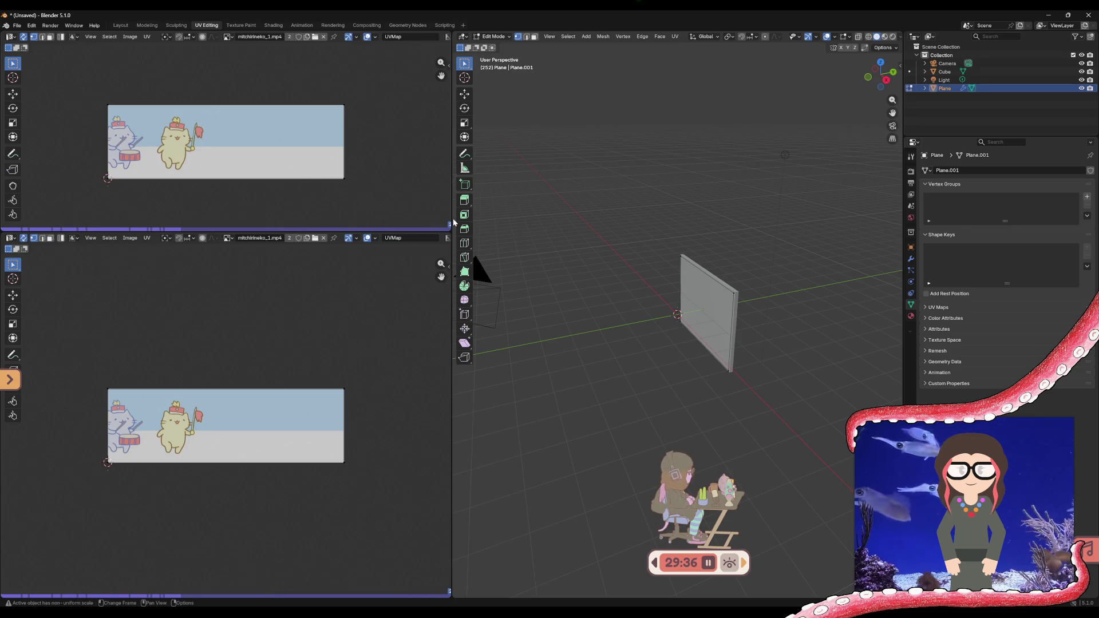
mouse_move(453, 219)
left_mouse_down()
mouse_move(4, 225)
mouse_move(18, 228)
left_mouse_up()
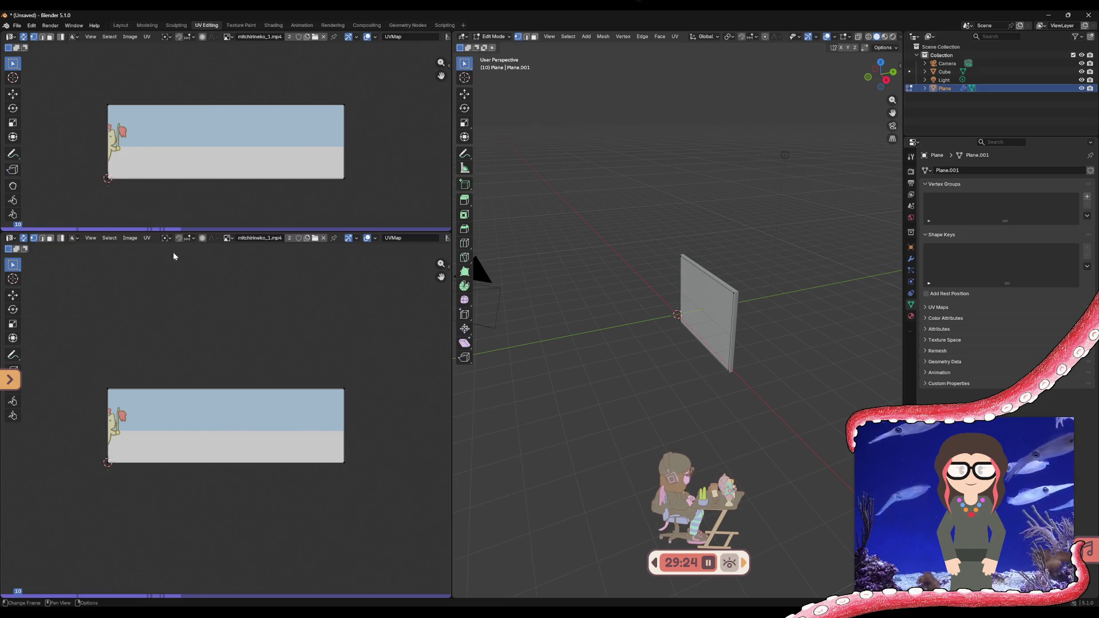
left_click(10, 237)
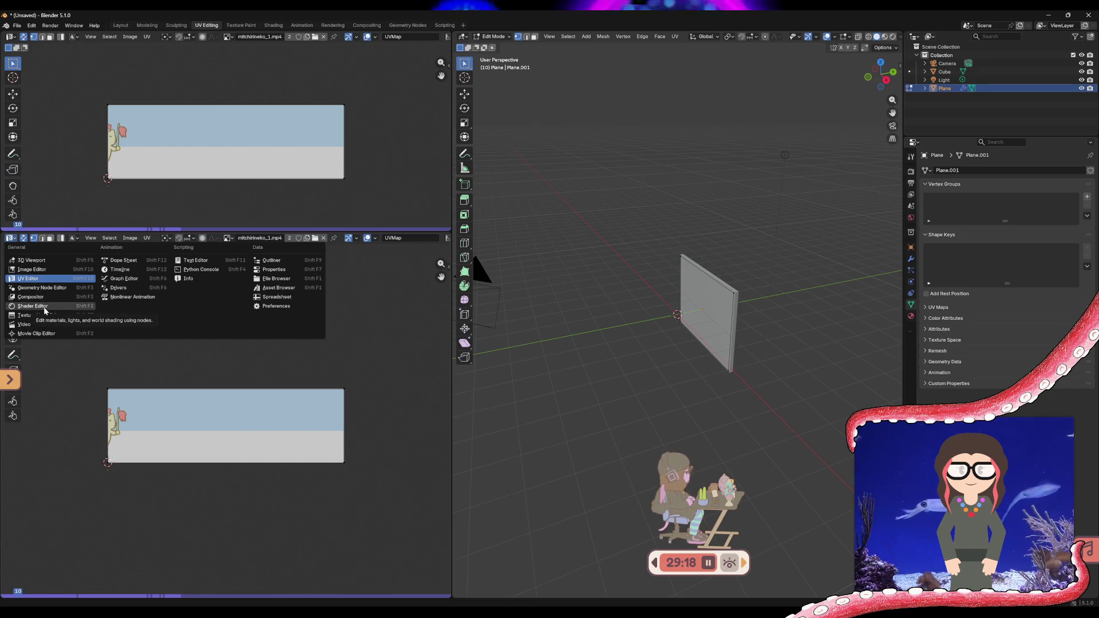
- Make the lower area a Shader Editor, widen it, and bring the BSDF and Material Output closer
left_click(43, 307)
left_click_drag(65, 348, 100, 315)
left_click_drag(293, 336, 224, 321)
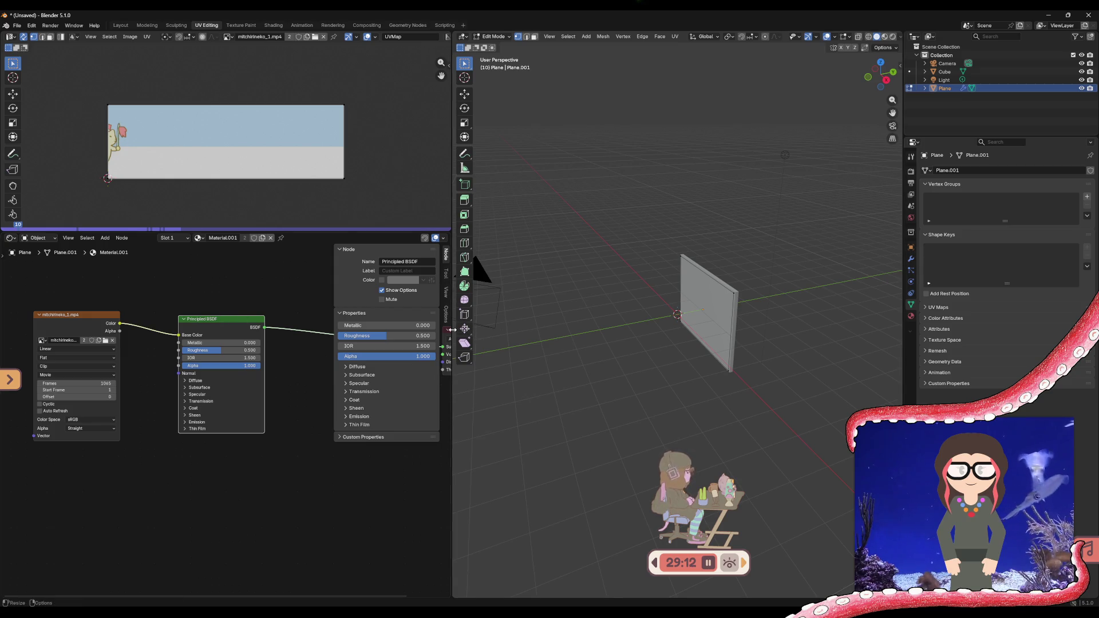
left_click_drag(453, 329, 814, 334)
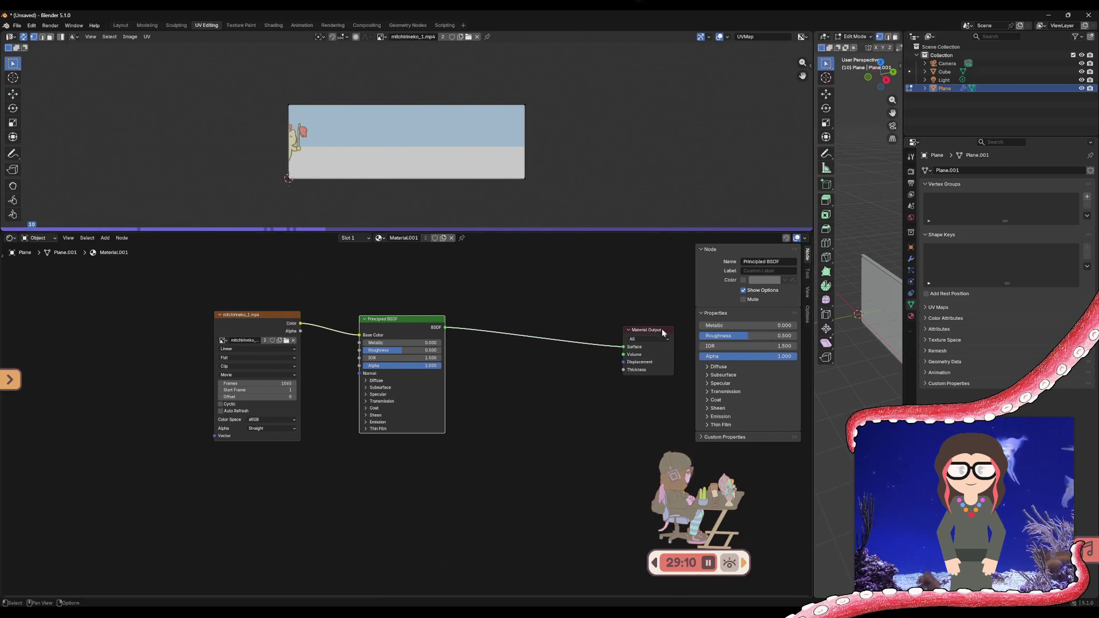
left_click_drag(644, 332, 489, 332)
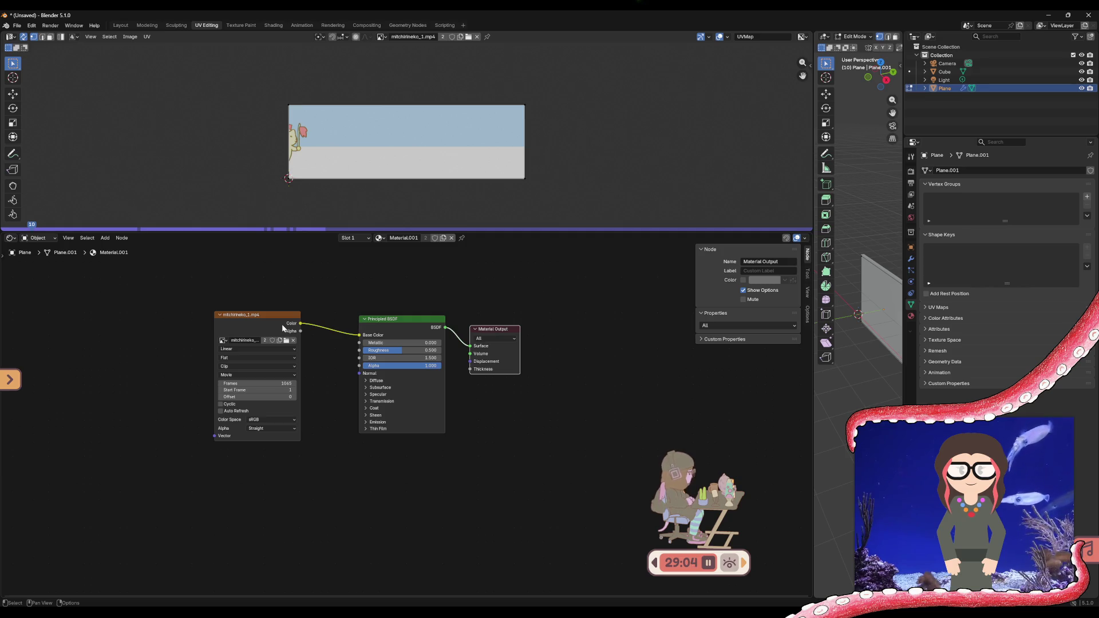
- Move the Image Texture node far left, pull a link from Color, then dismiss the node search
left_click_drag(286, 320, 112, 320)
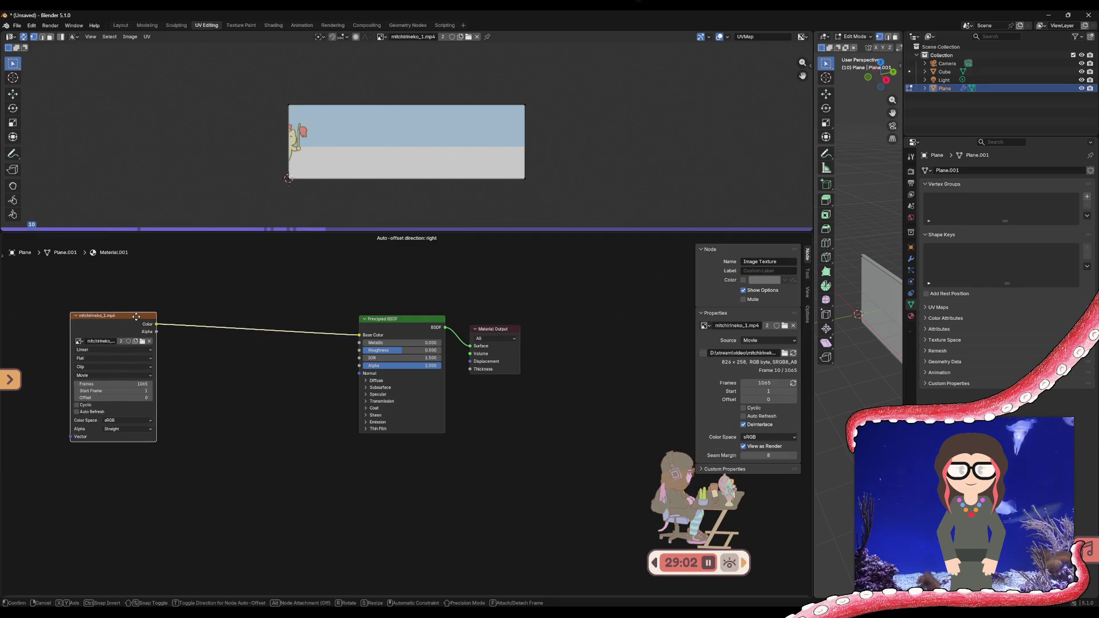
left_click(112, 320)
left_click_drag(129, 327, 191, 308)
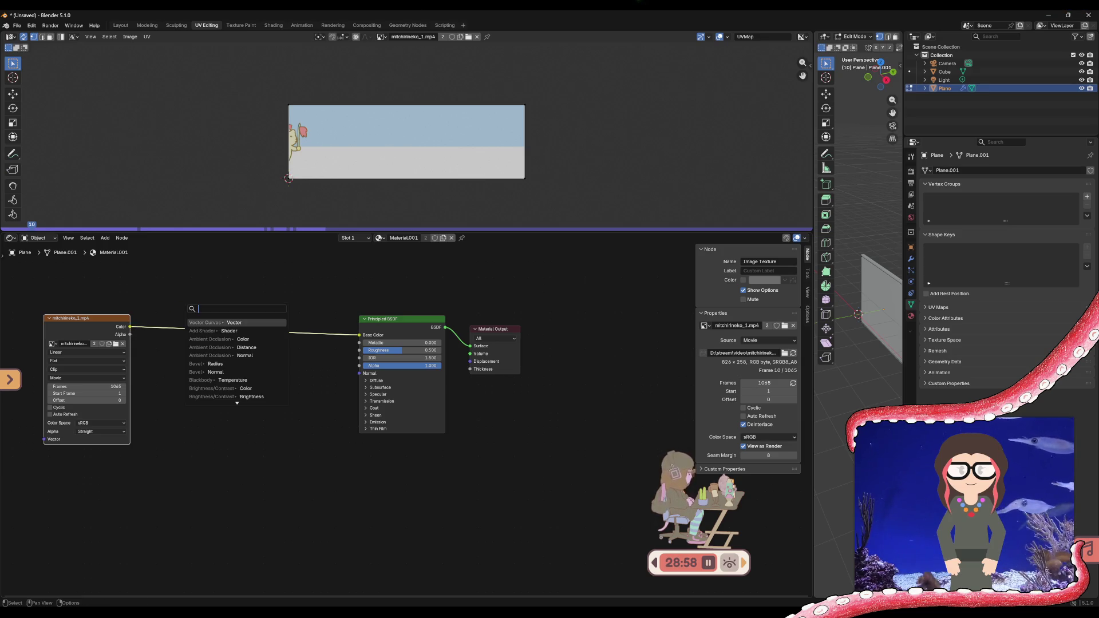
type("uv")
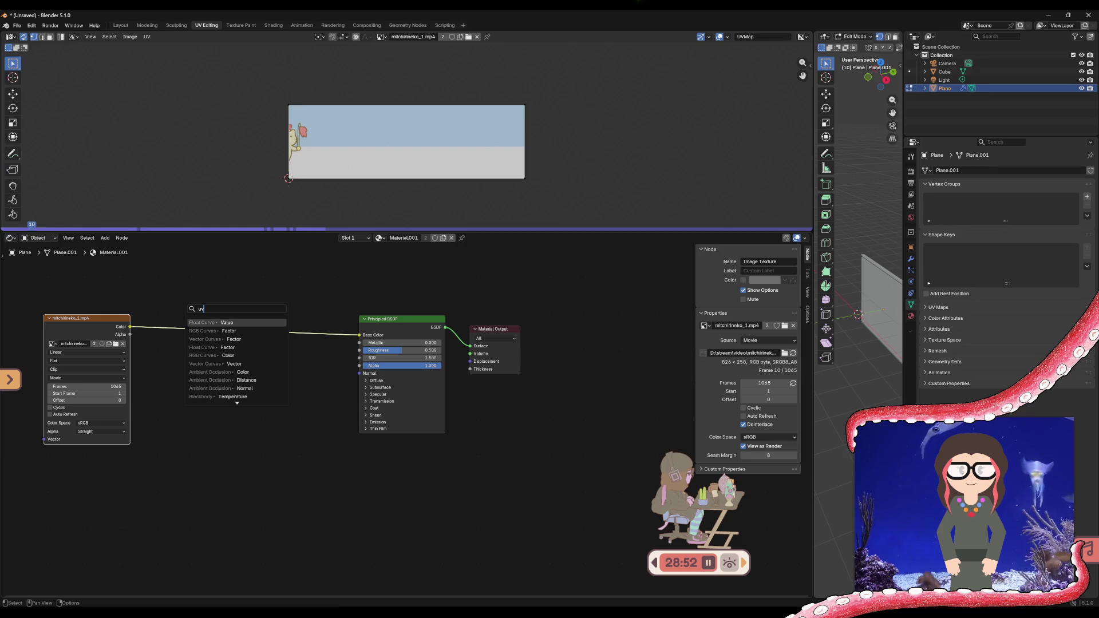
key("BackSpace")
key("BackSpace")
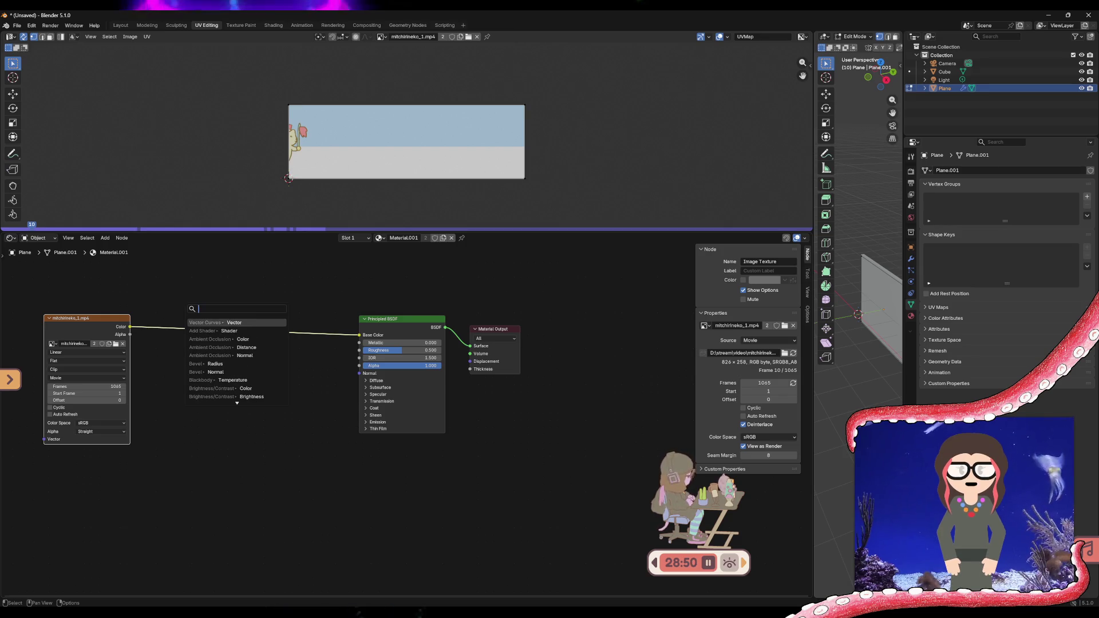
key("Escape")
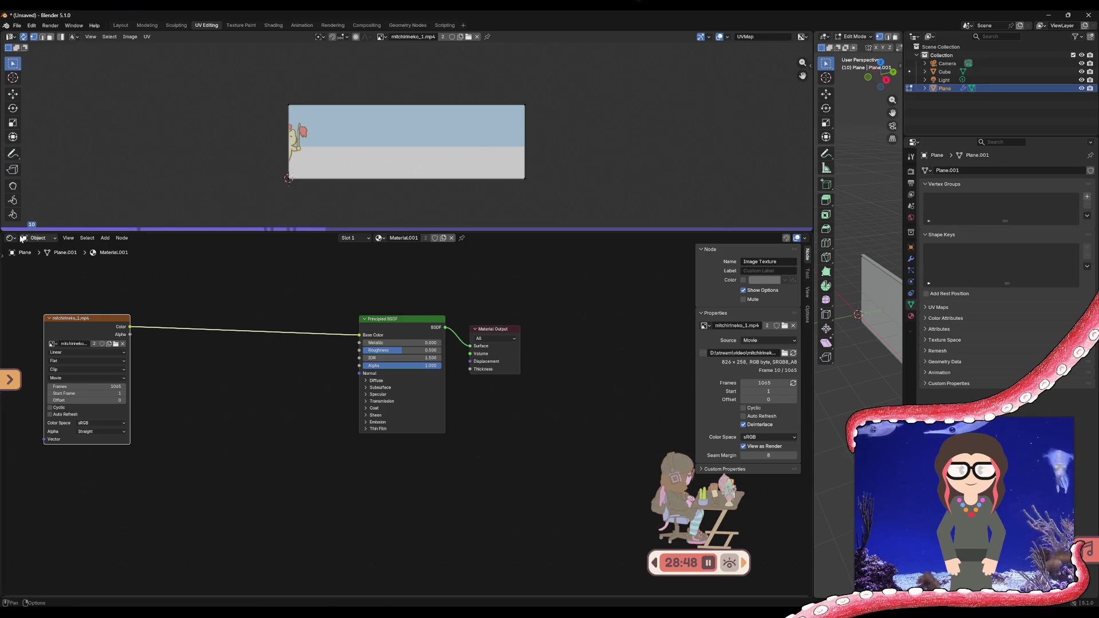
- Set the lower area back to UV Editor, browse UV transform commands, and reopen the editor types
left_click(14, 237)
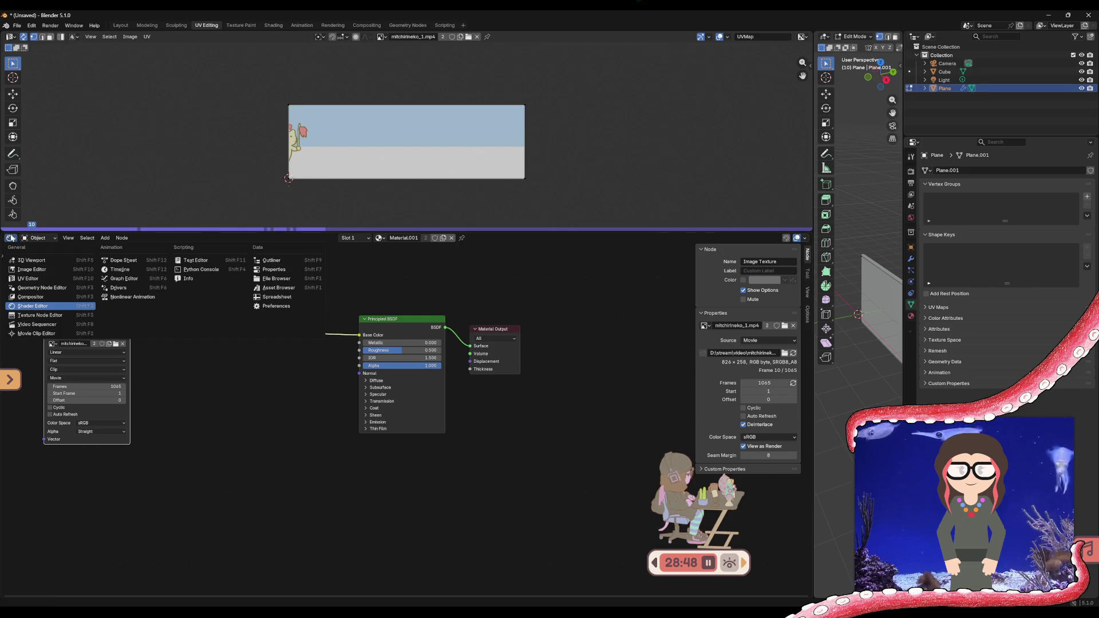
left_click(49, 277)
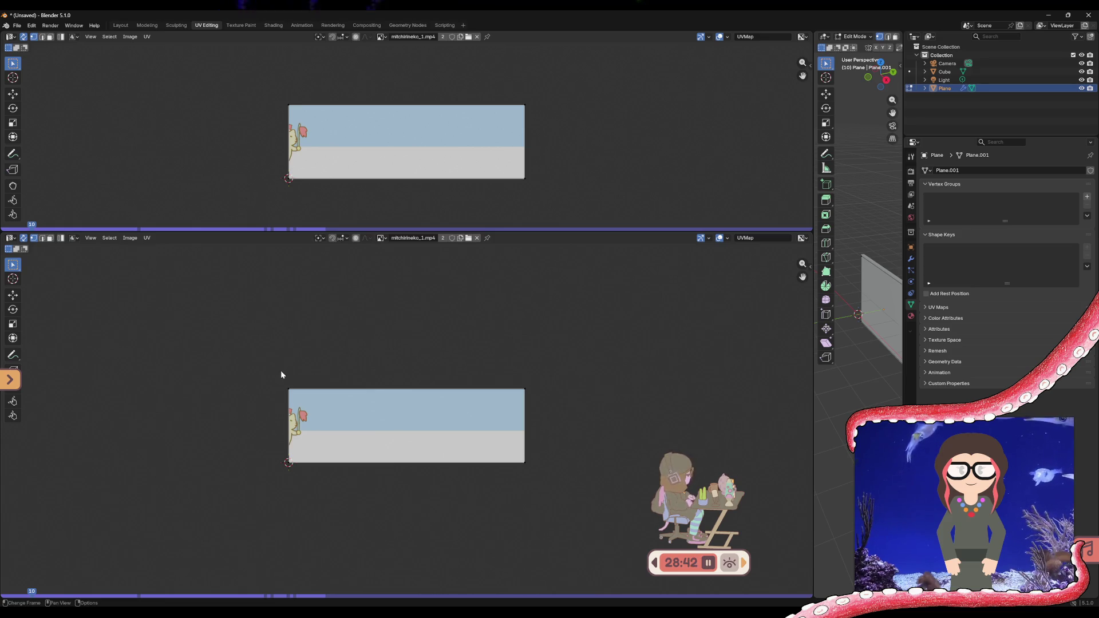
left_click(10, 239)
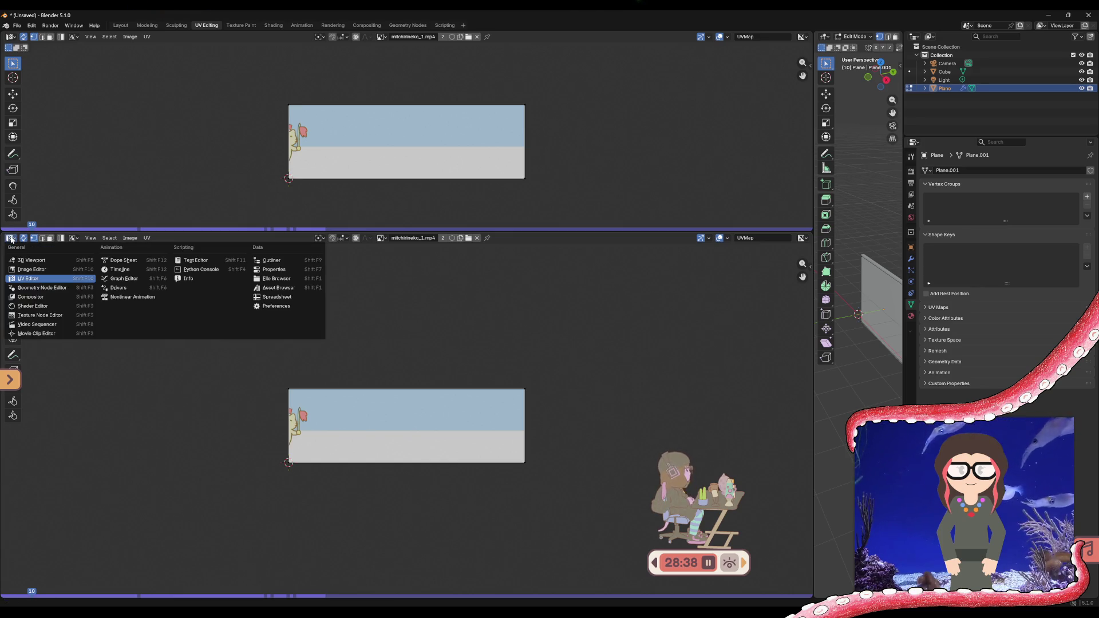
left_click(145, 241)
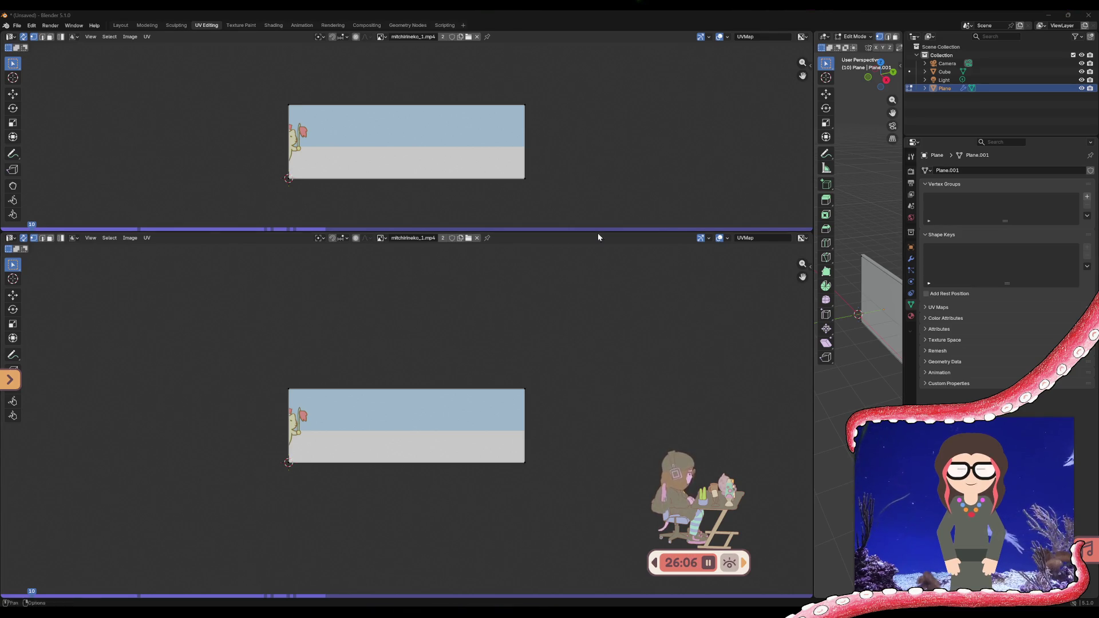
left_click(10, 238)
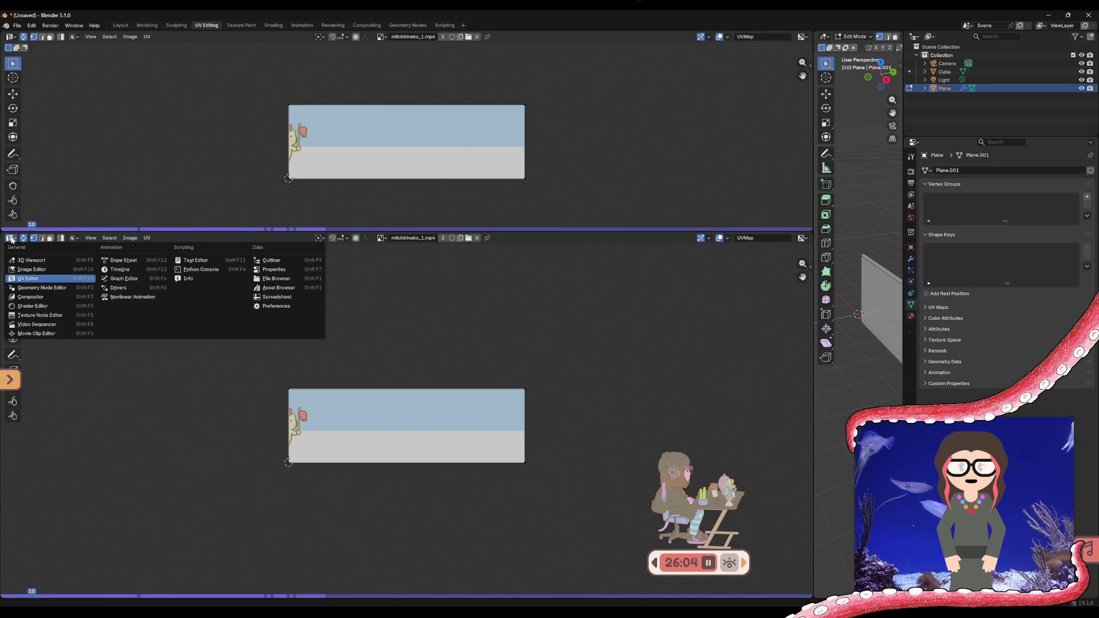
- Make the lower area a Geometry Node Editor, try 'uv' and 'smo' searches from Group Input's Geometry, then cancel
left_click(31, 288)
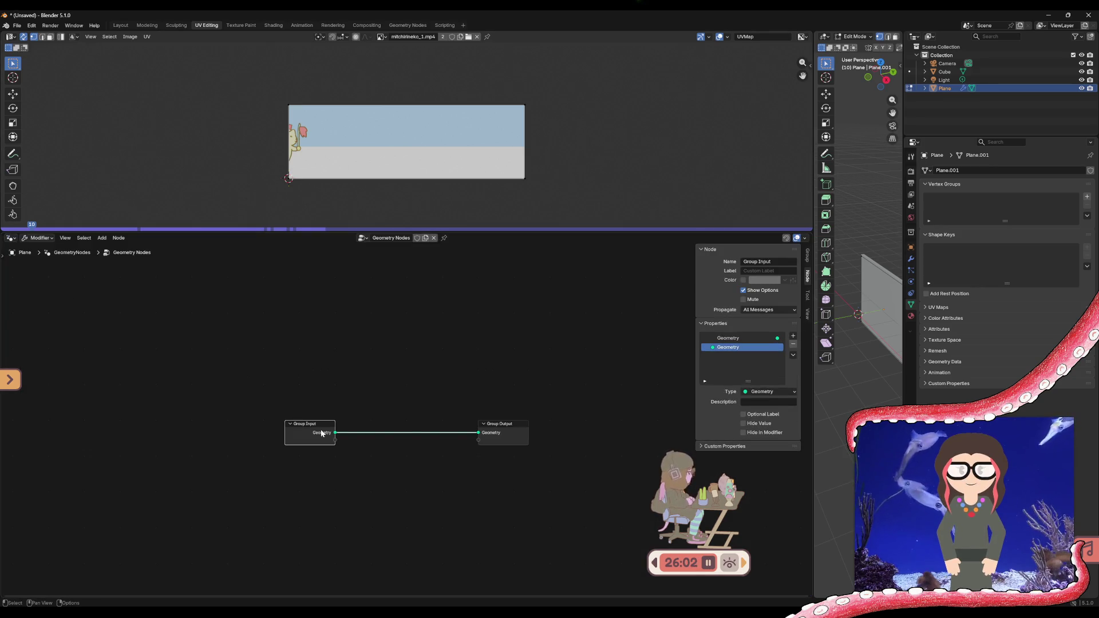
left_click_drag(335, 432, 385, 371)
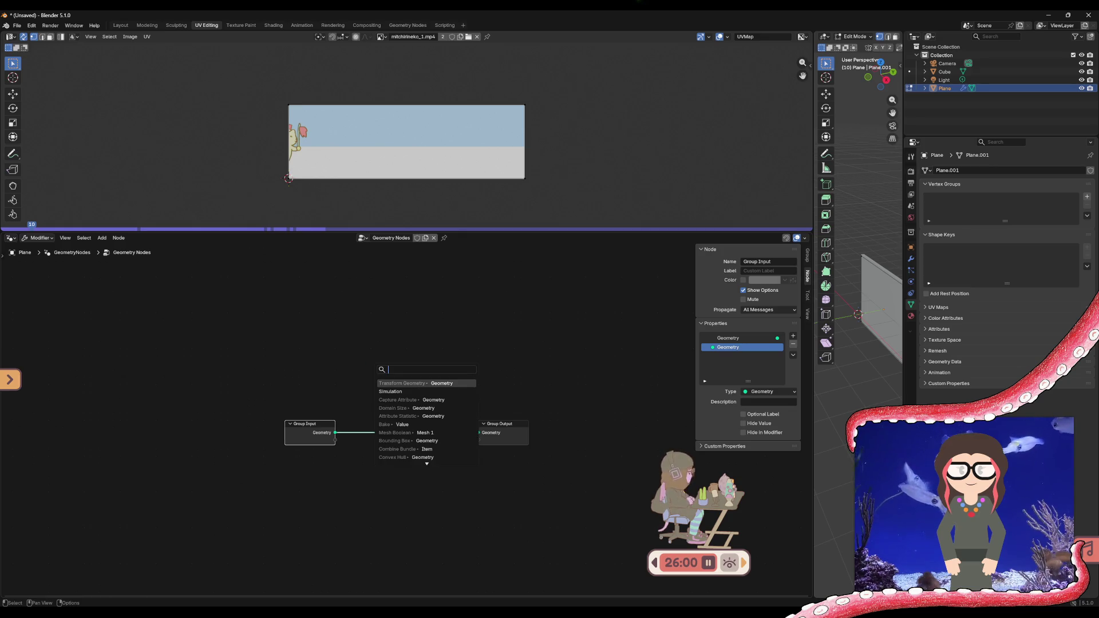
type("tra")
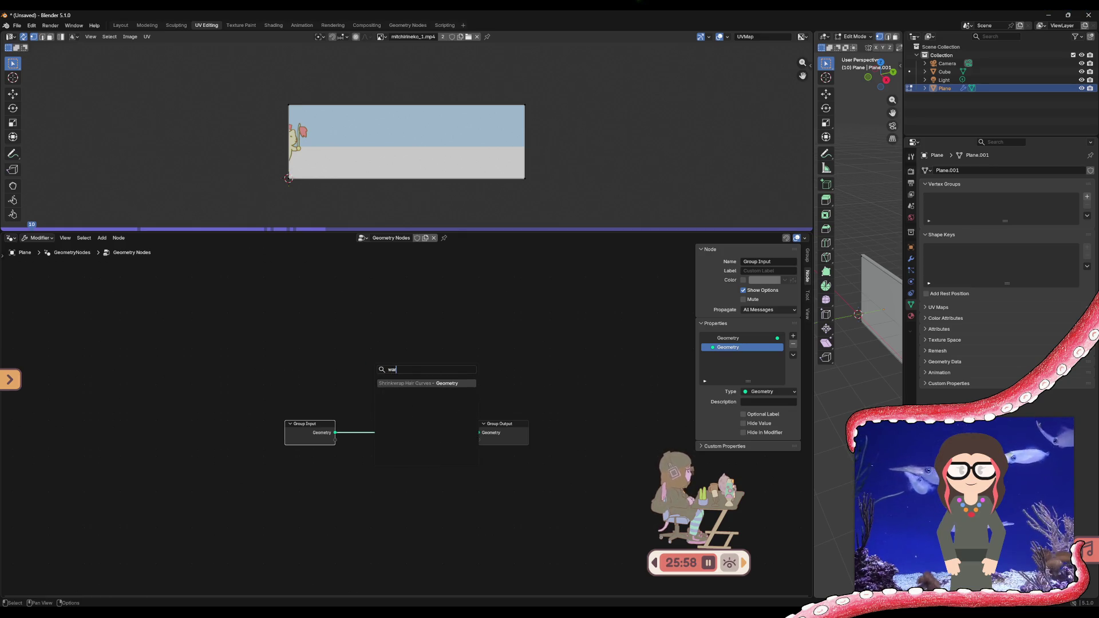
key("BackSpace")
key("BackSpace")
key("BackSpace")
type("uv")
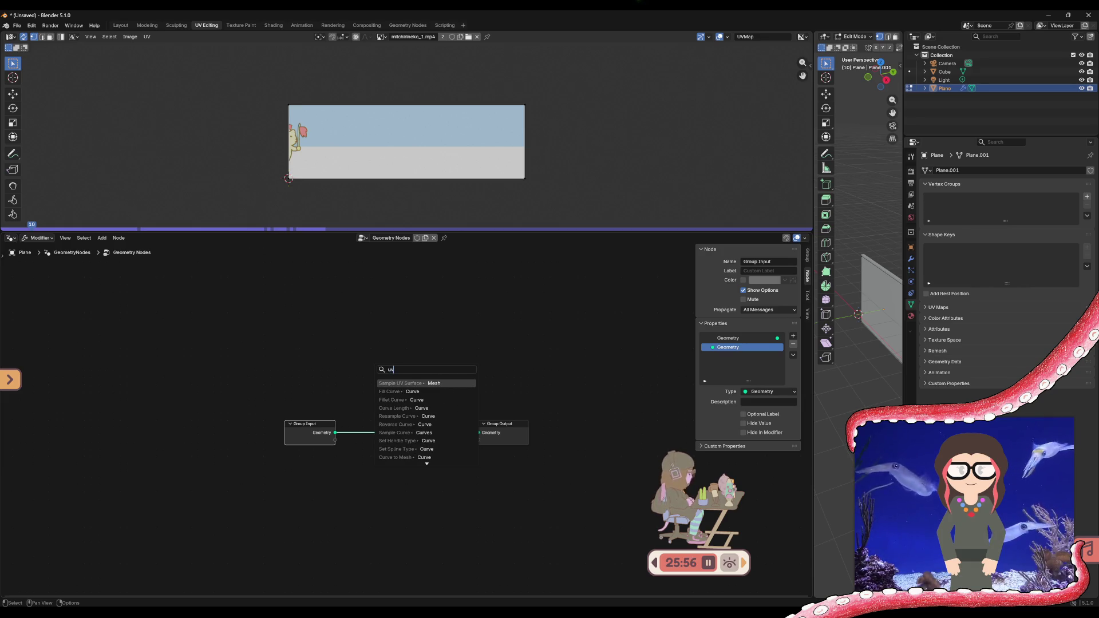
key("BackSpace")
key("BackSpace")
type("smo")
key("BackSpace")
key("BackSpace")
key("BackSpace")
type("trans")
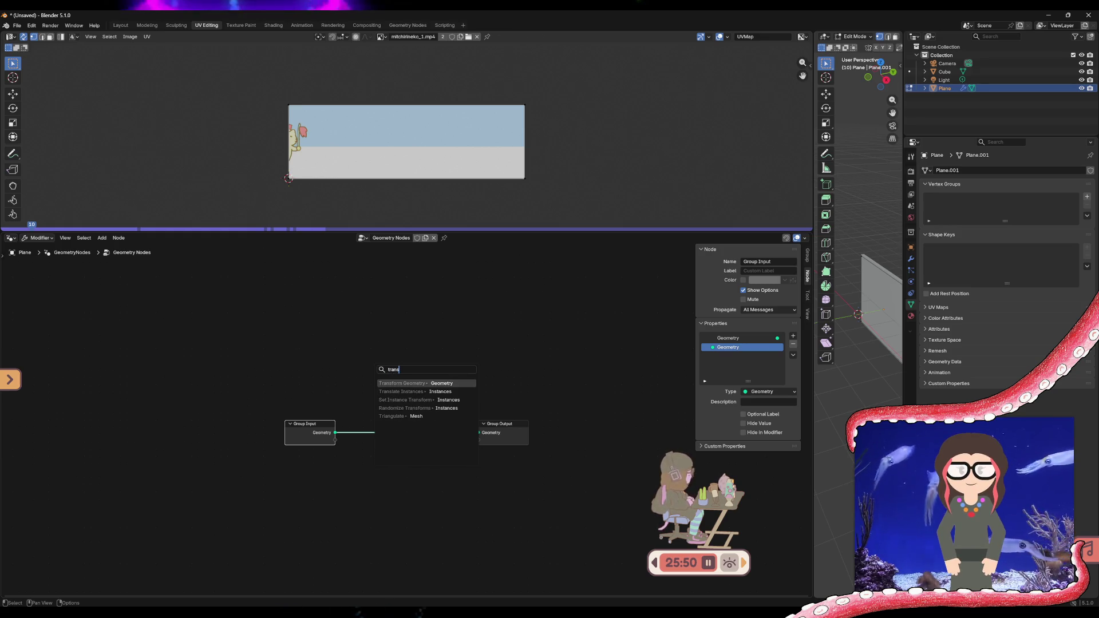
key("Escape")
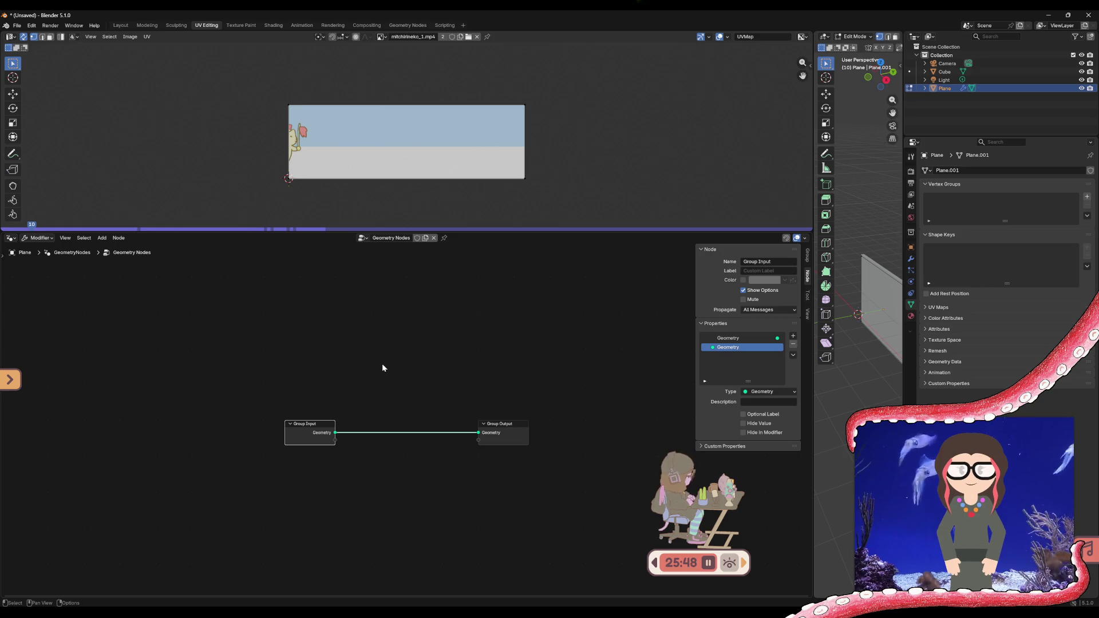
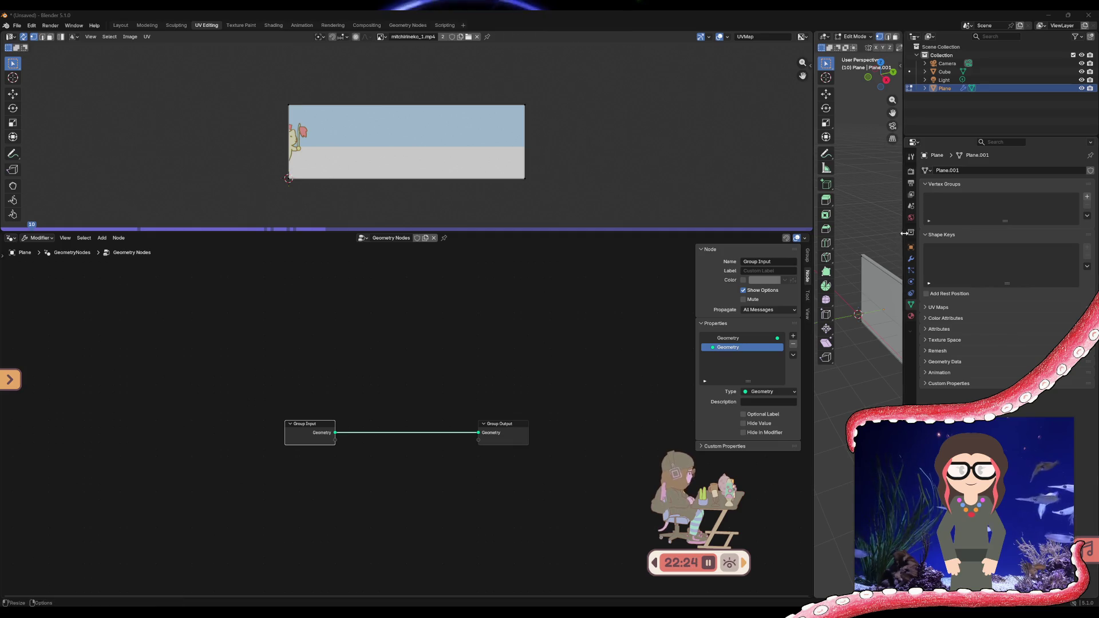
- Inspect the plane's GeometryNodes modifier in Modifier properties and bring up the Add Modifier list
left_click(912, 259)
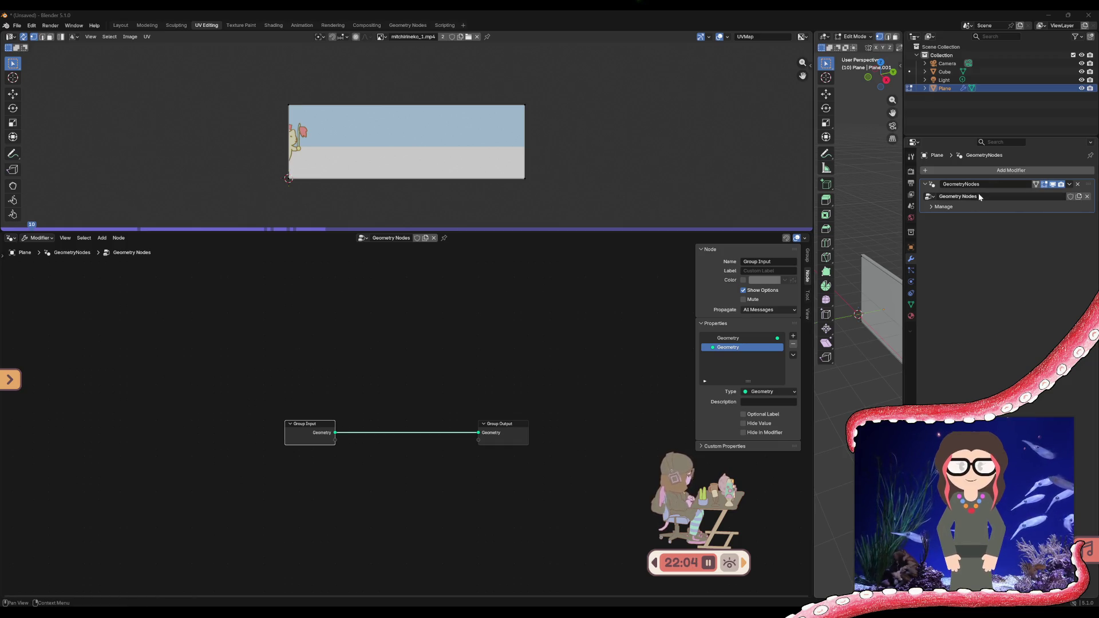
left_click(941, 207)
left_click(942, 207)
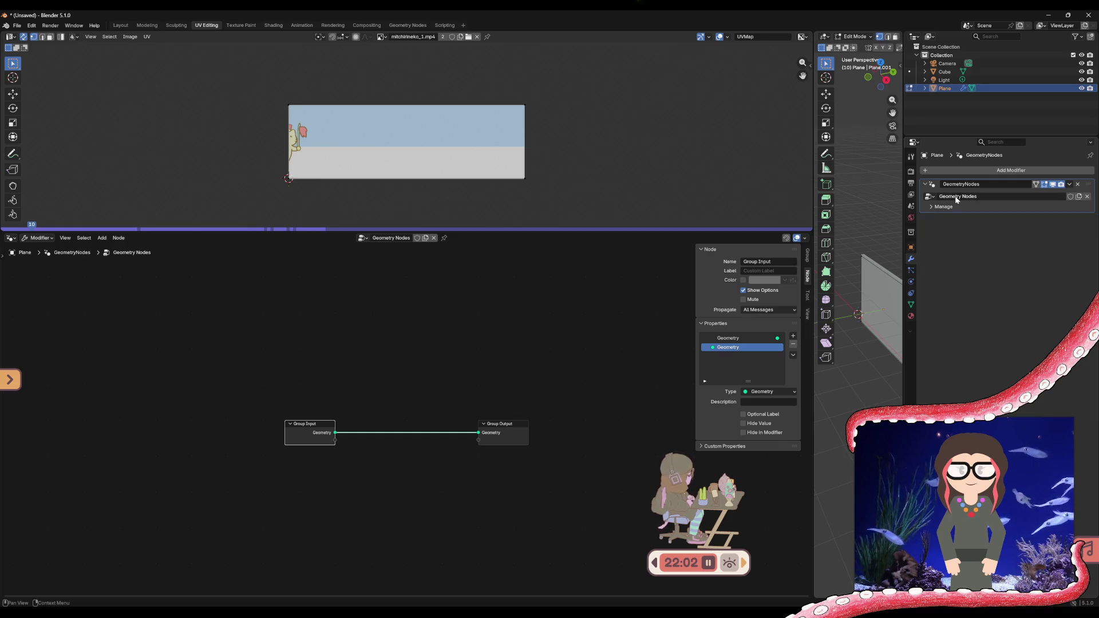
left_click(925, 183)
double_click(962, 184)
left_click(933, 186)
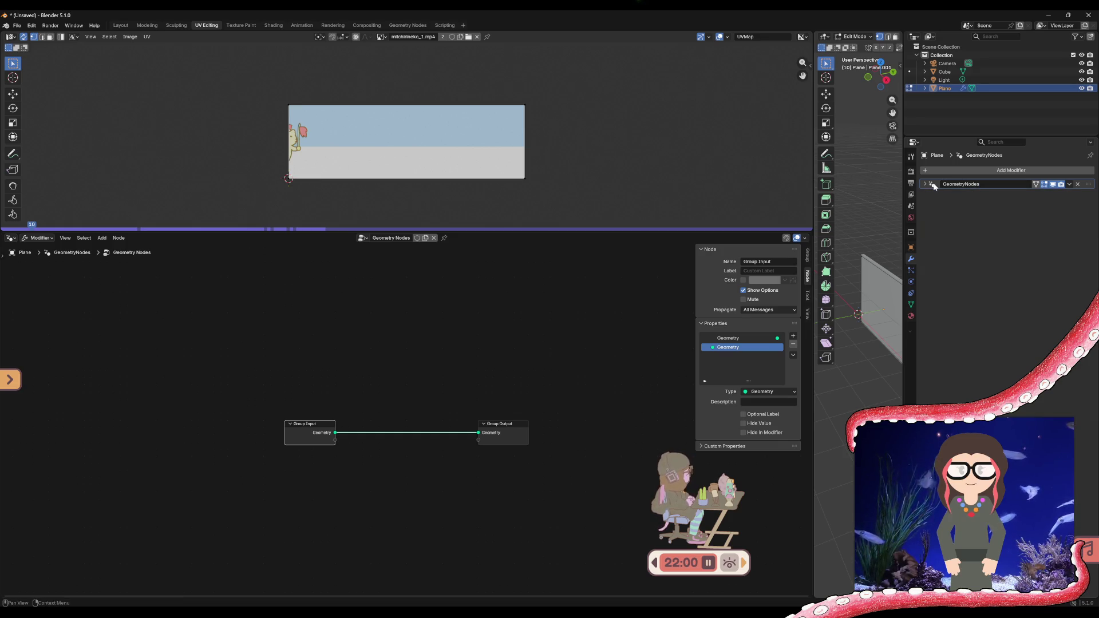
left_click(926, 185)
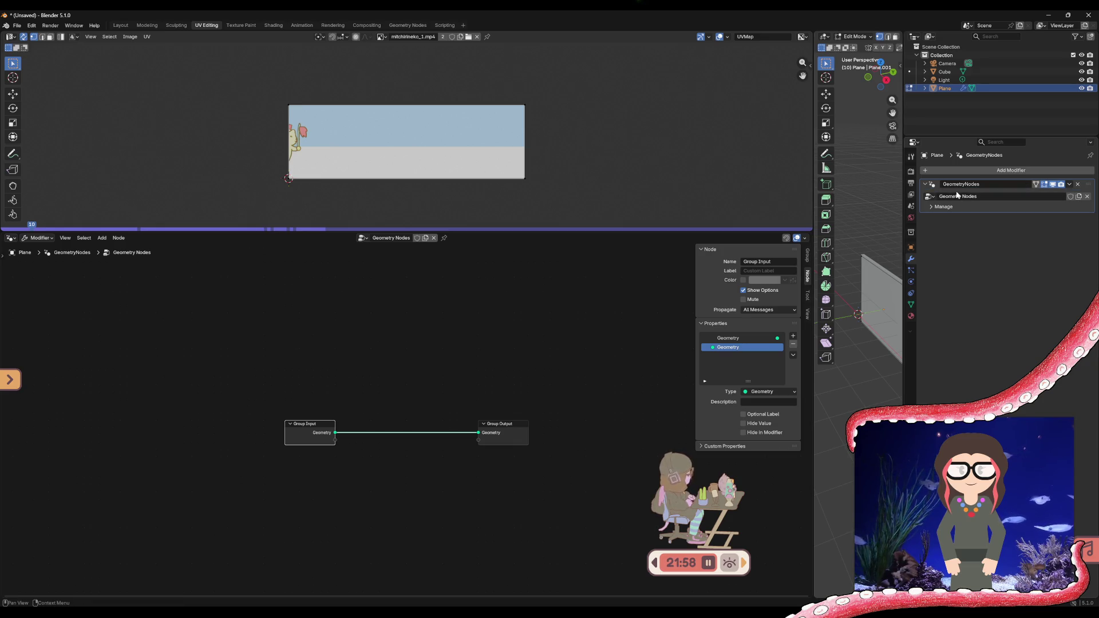
left_click(931, 196)
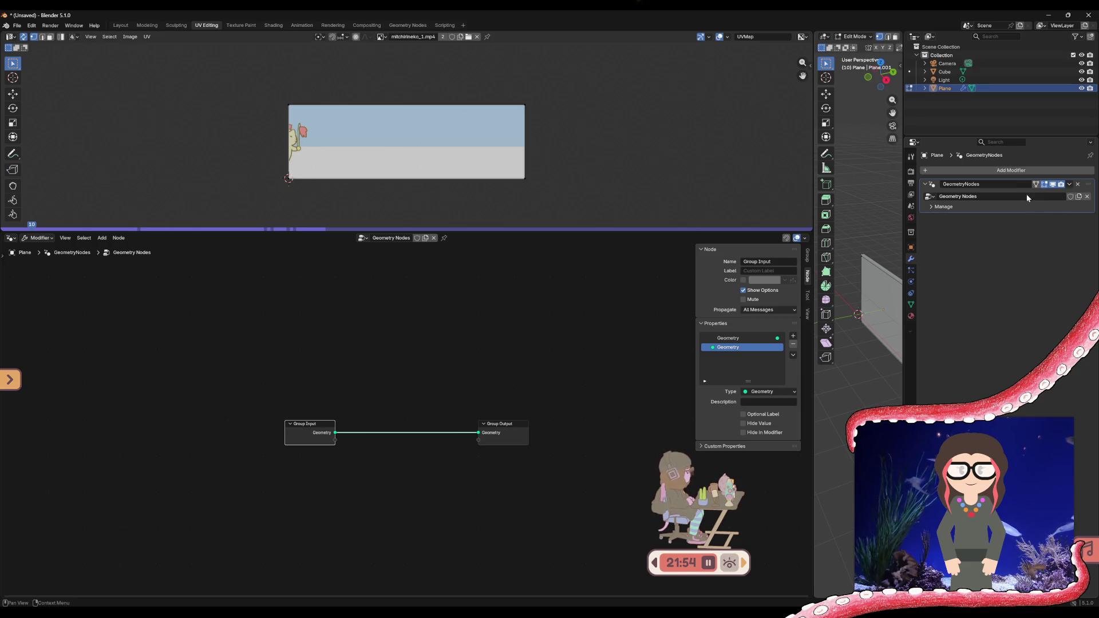
left_click(1015, 169)
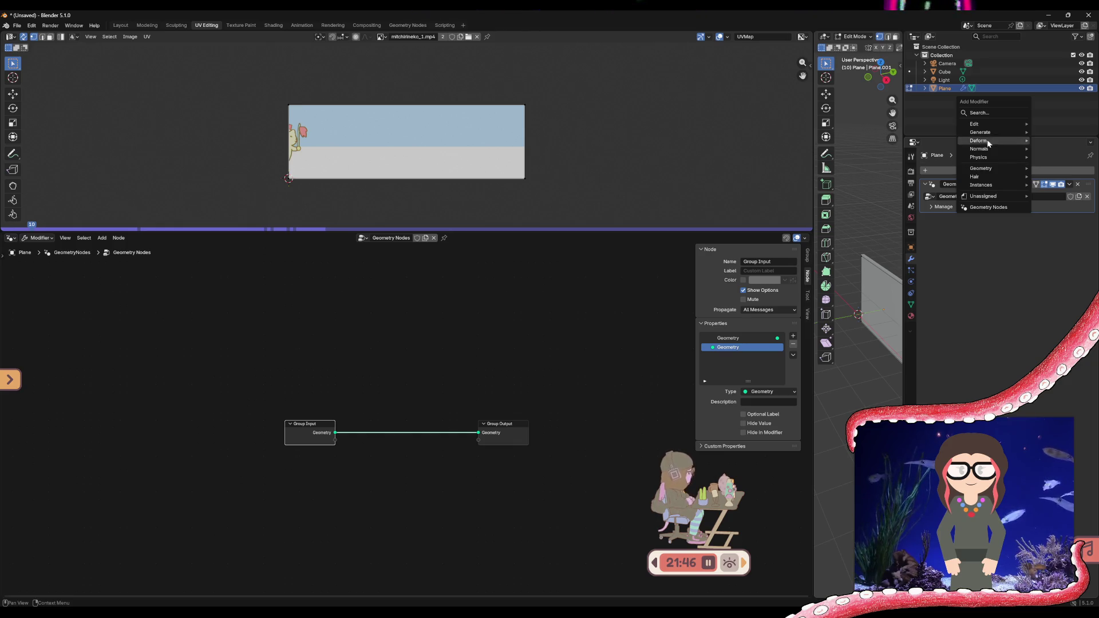
mouse_move(979, 124)
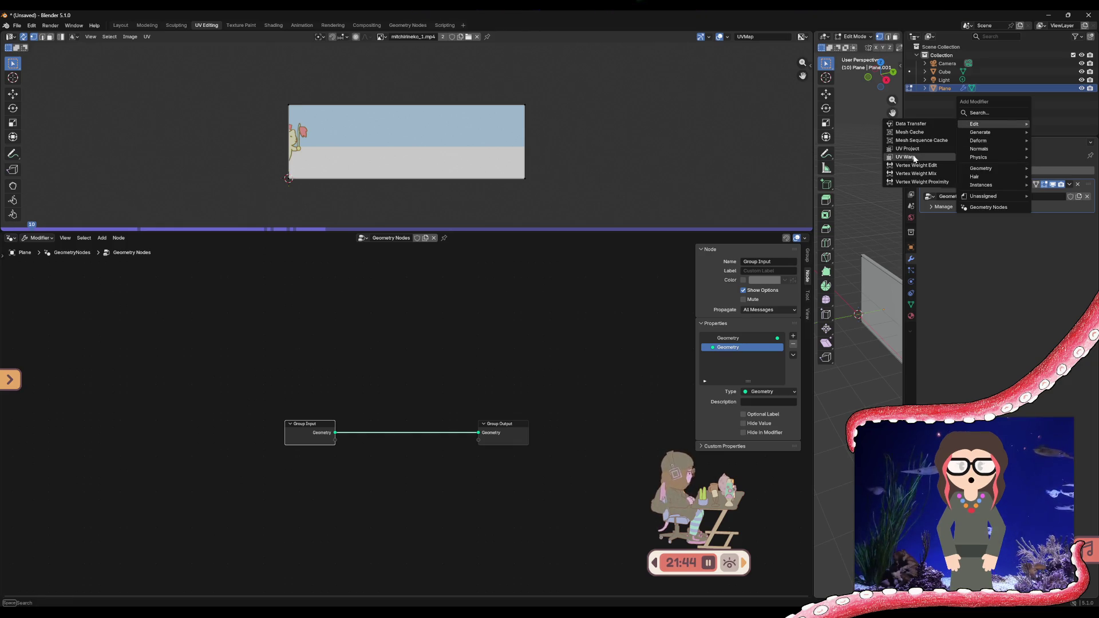
- Add a UV Warp modifier to the plane beneath the Geometry Nodes modifier
left_click(914, 156)
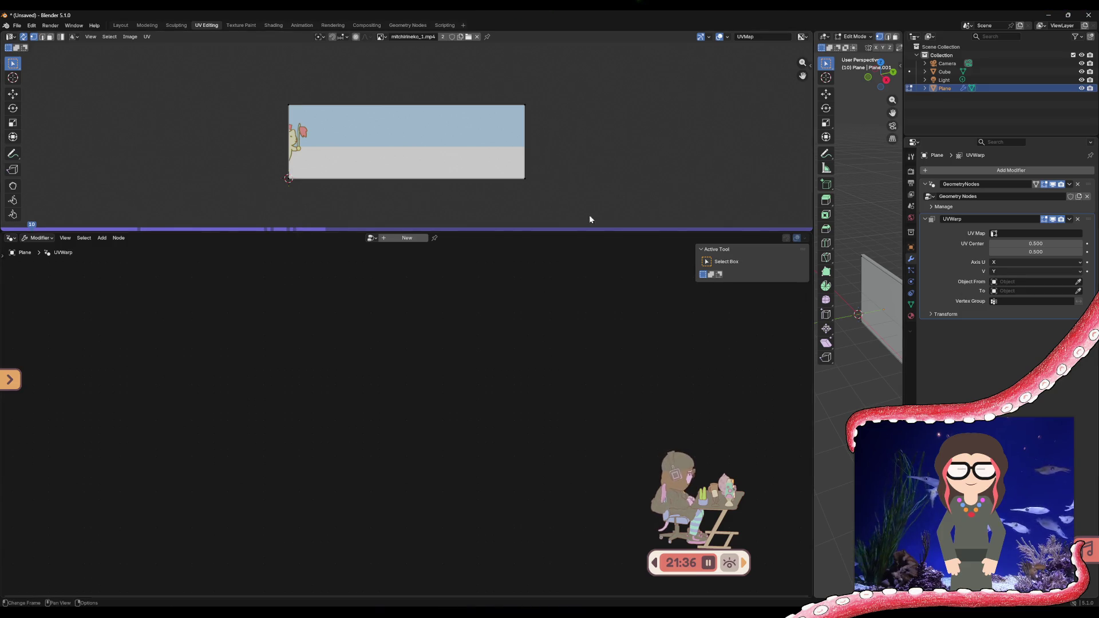
right_click(812, 596)
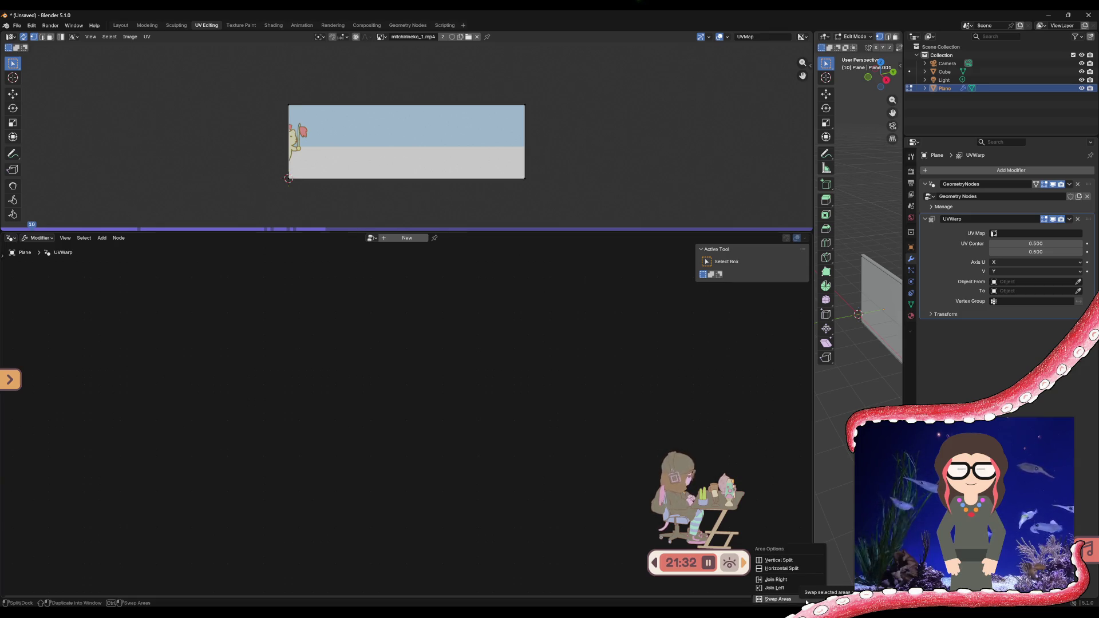
left_click(807, 601)
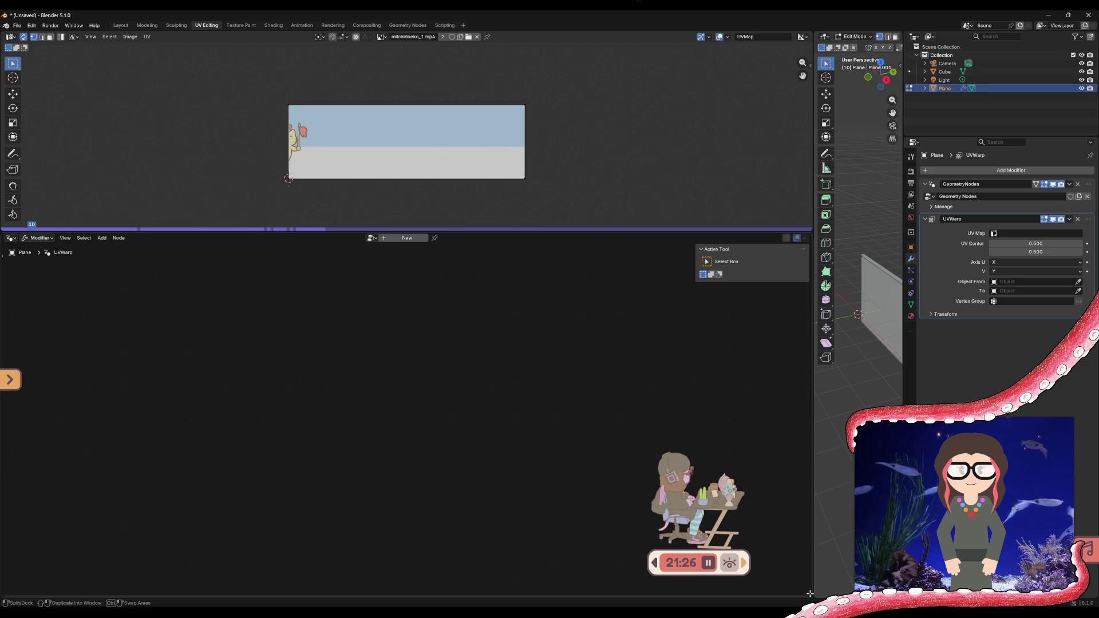
- Widen the 3D viewport and enlarge the UV editor by dragging the area dividers
left_click_drag(811, 593, 808, 563)
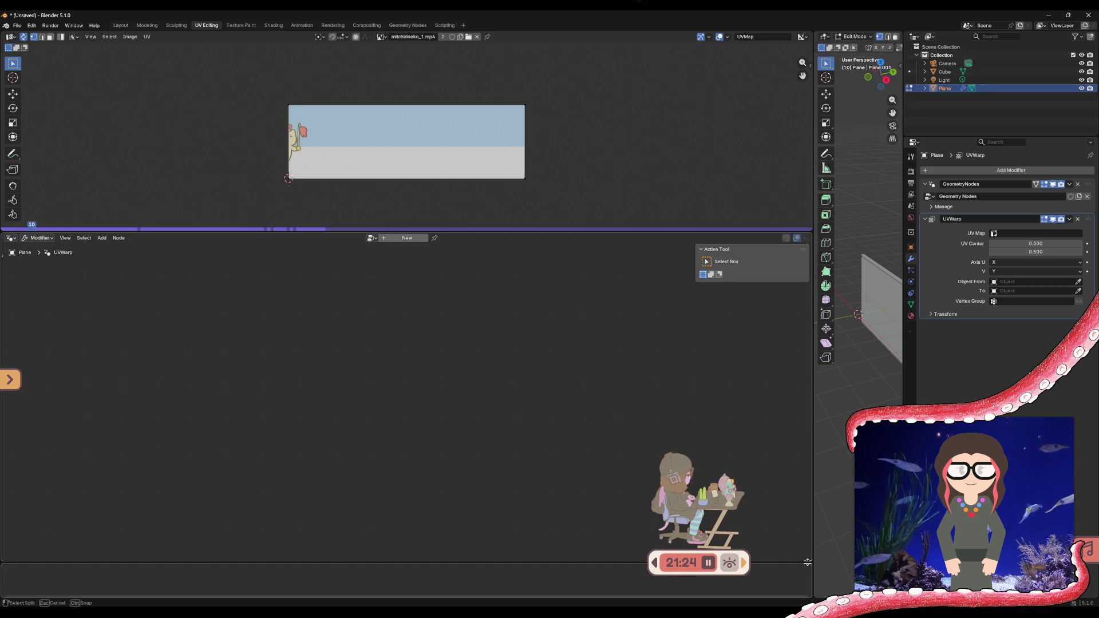
right_click(808, 563)
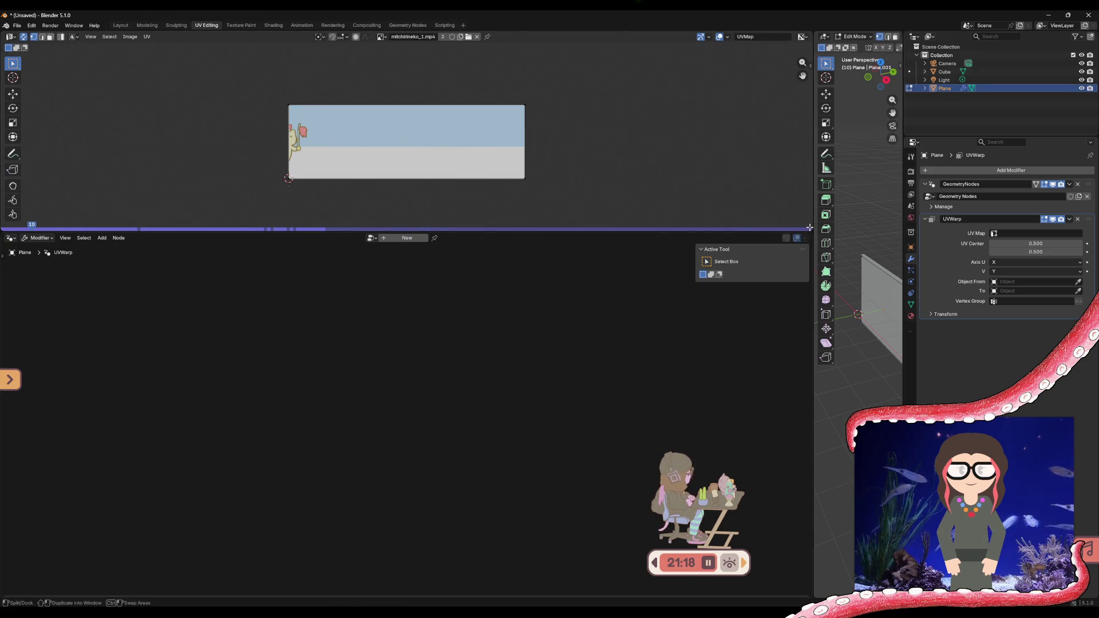
left_click_drag(813, 498, 440, 475)
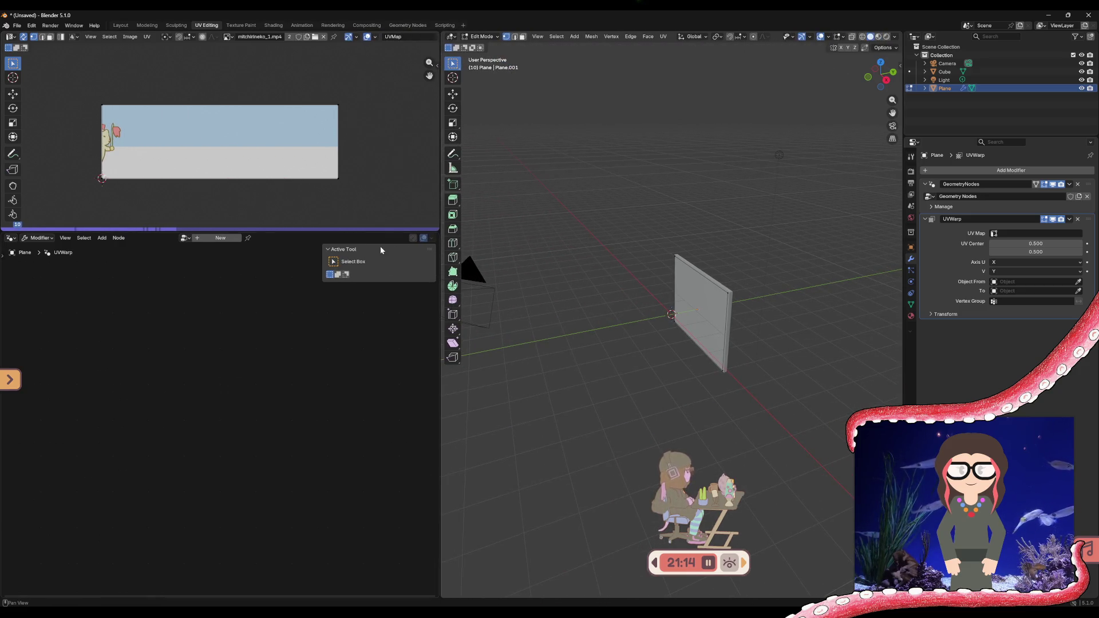
left_click_drag(379, 231, 375, 509)
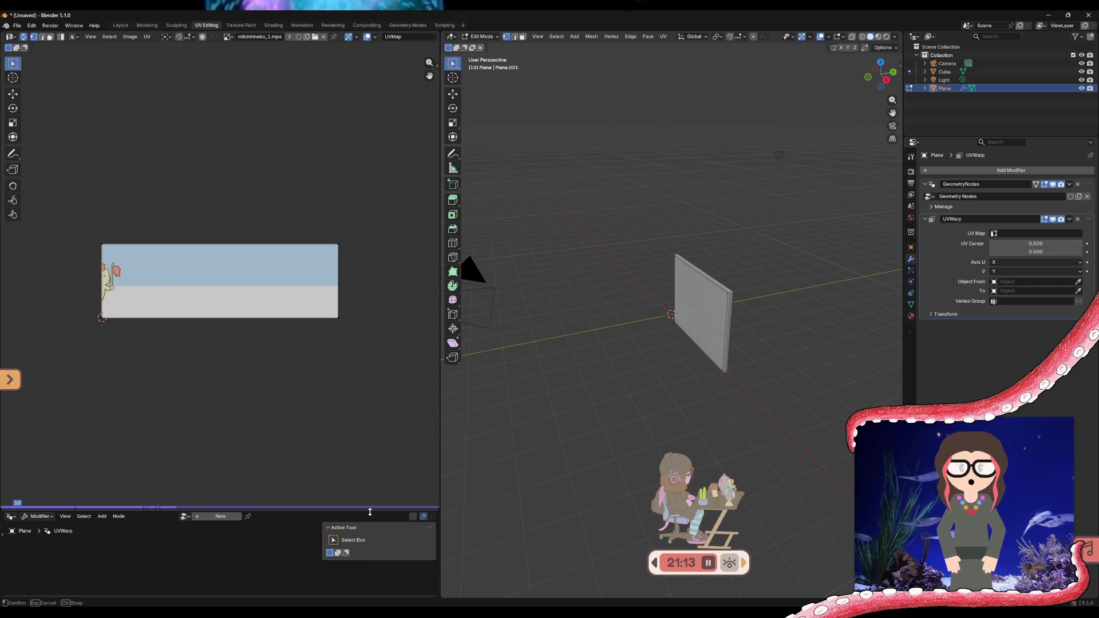
right_click(438, 595)
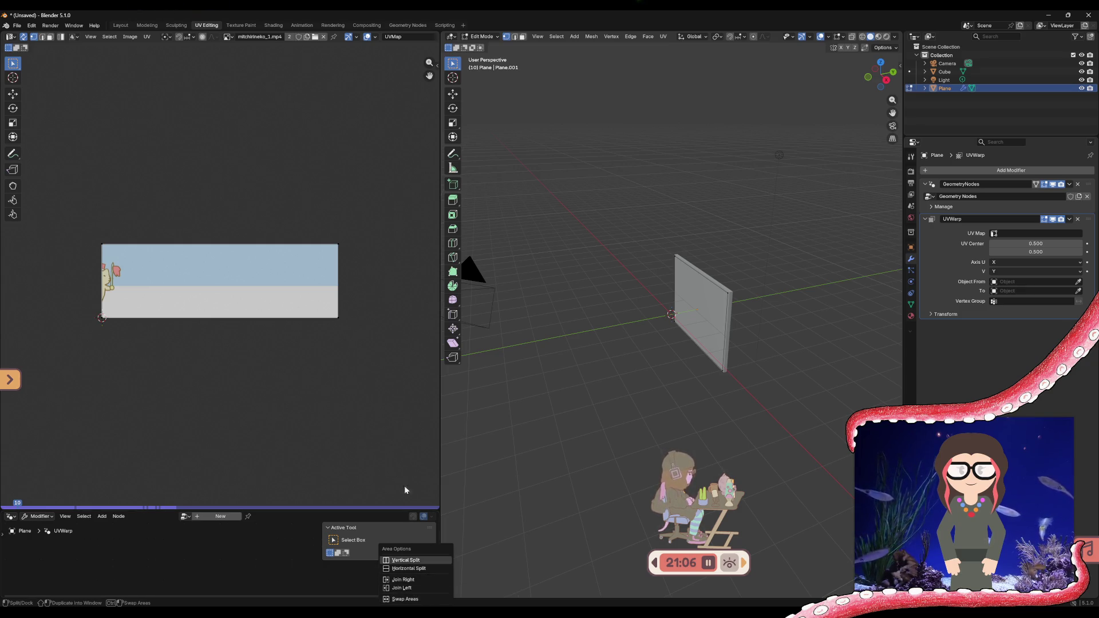
left_click(386, 448)
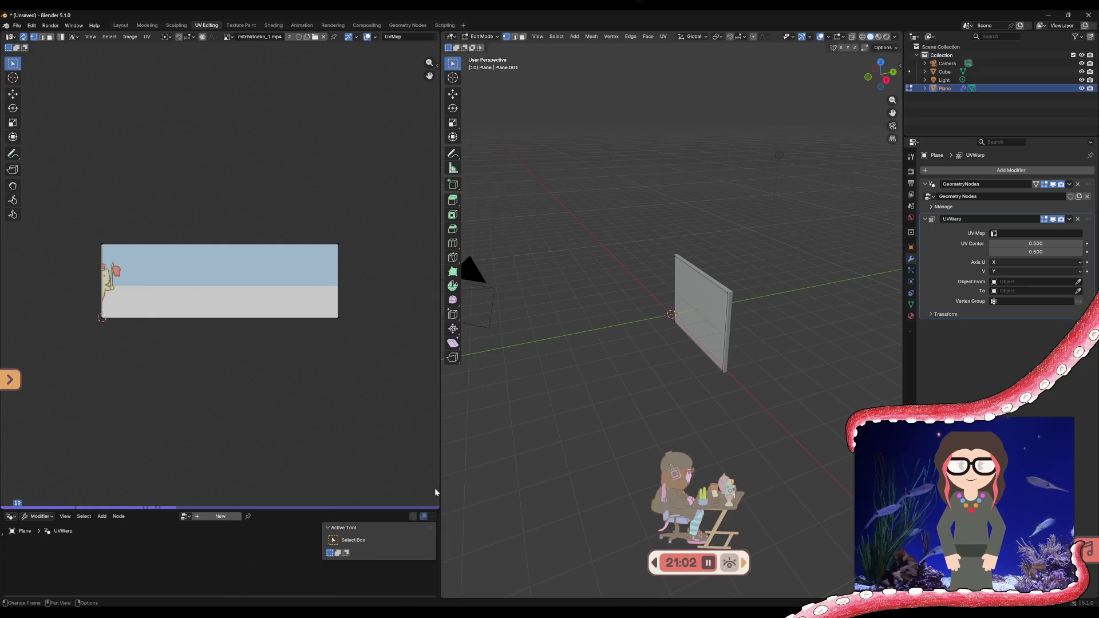
- Close the node editor area so the UV editor fills the left side
right_click(441, 34)
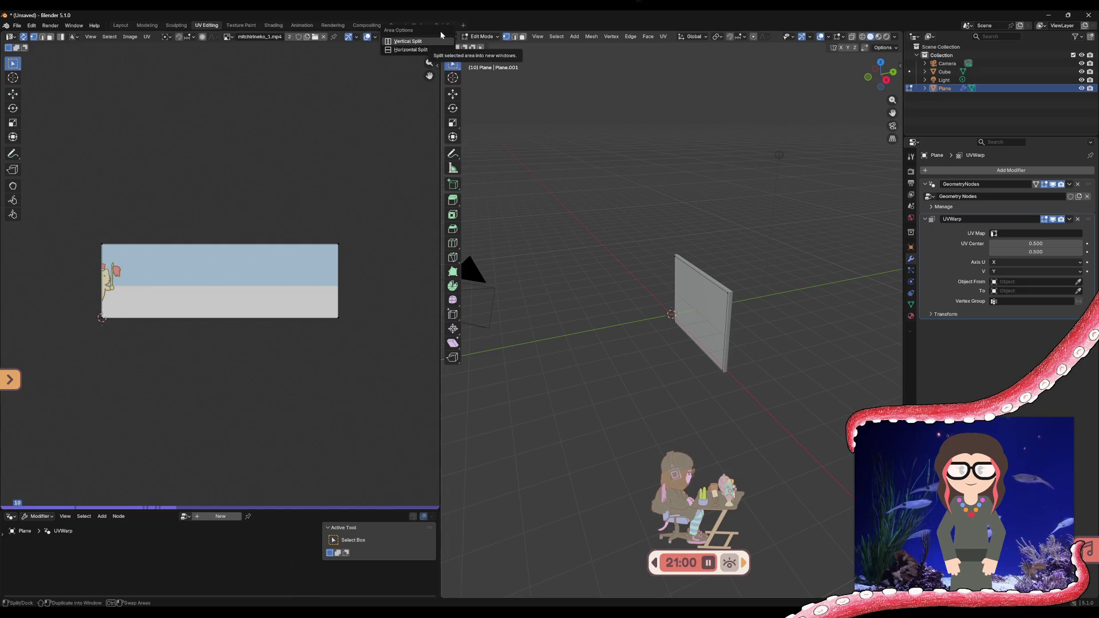
left_click(438, 35)
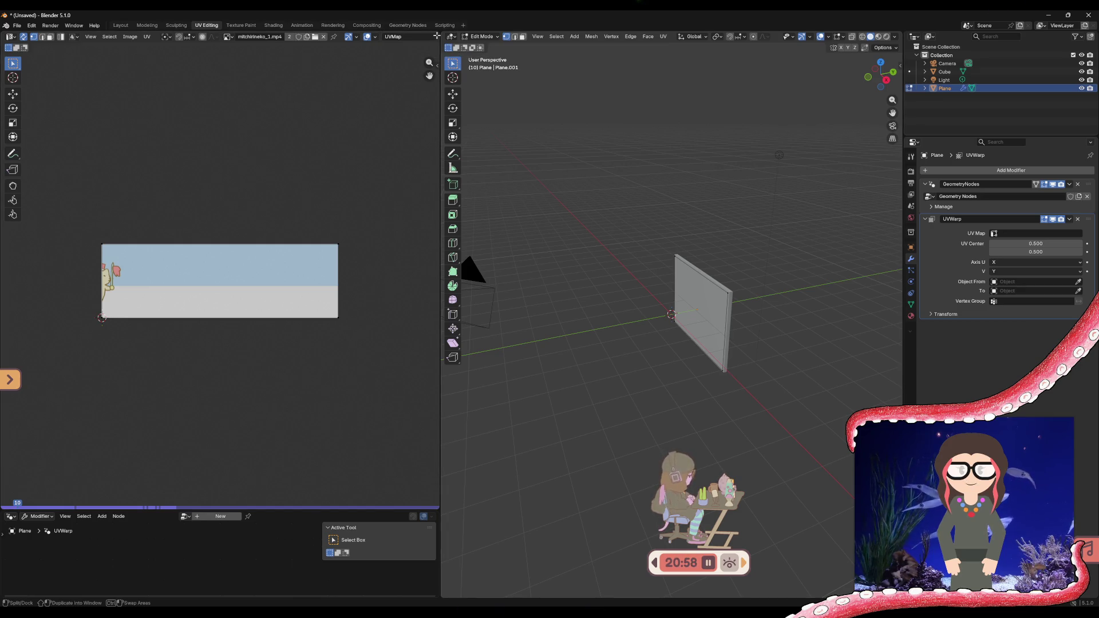
right_click(426, 25)
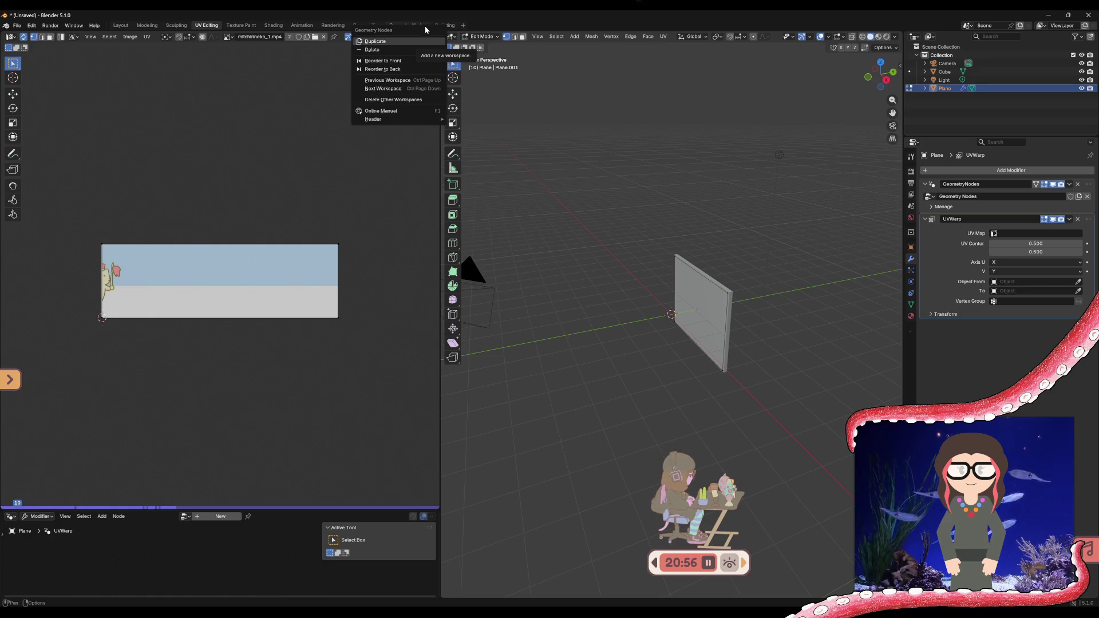
left_click(378, 160)
right_click(381, 19)
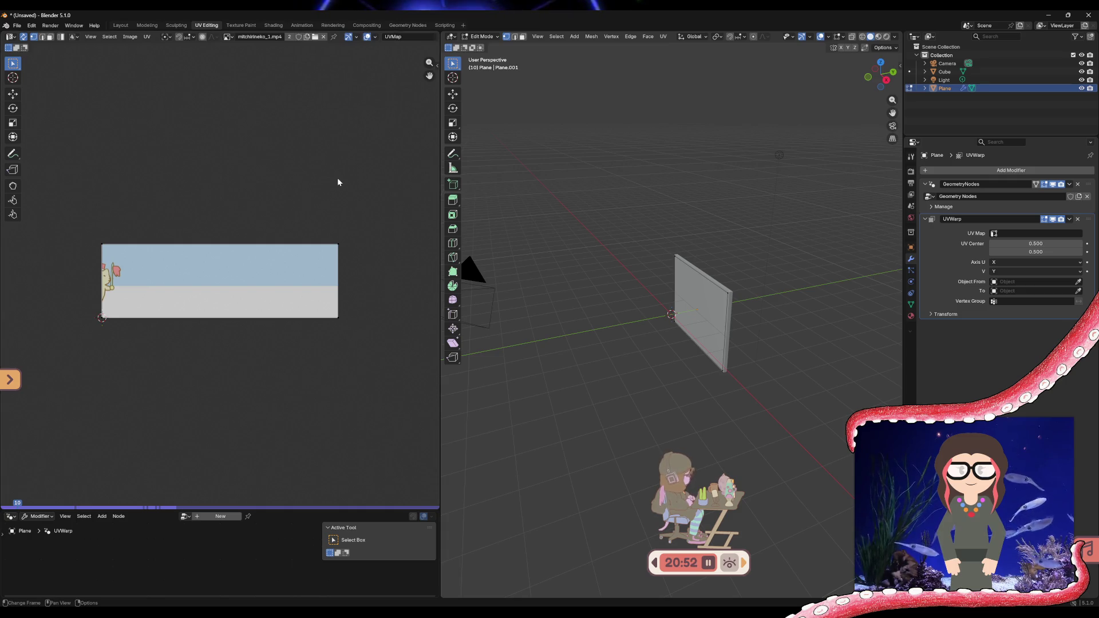
right_click(303, 25)
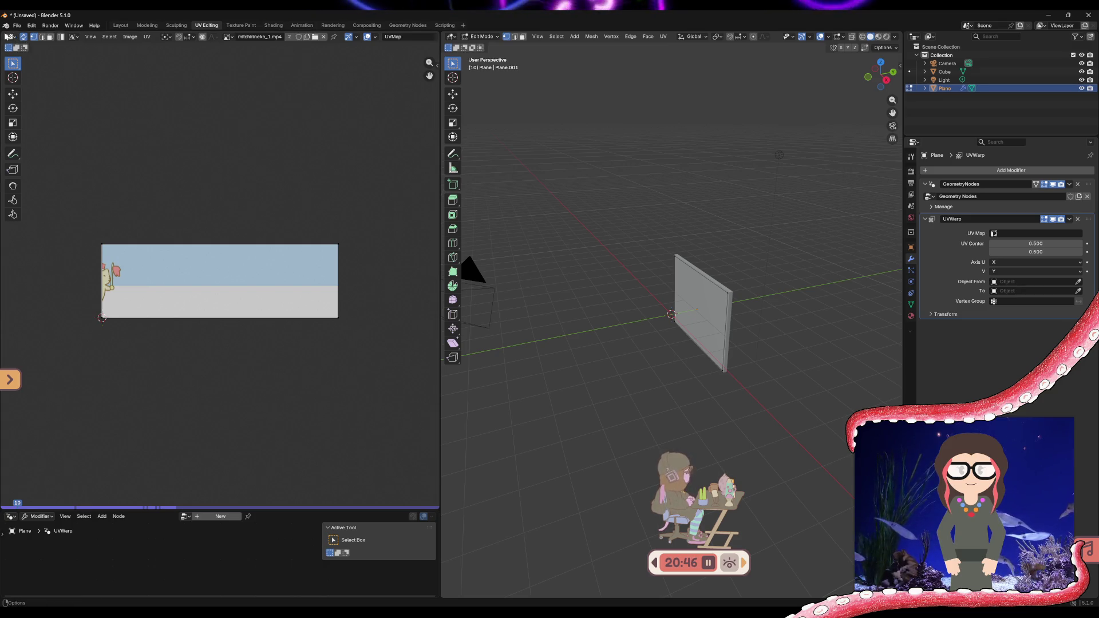
right_click(4, 32)
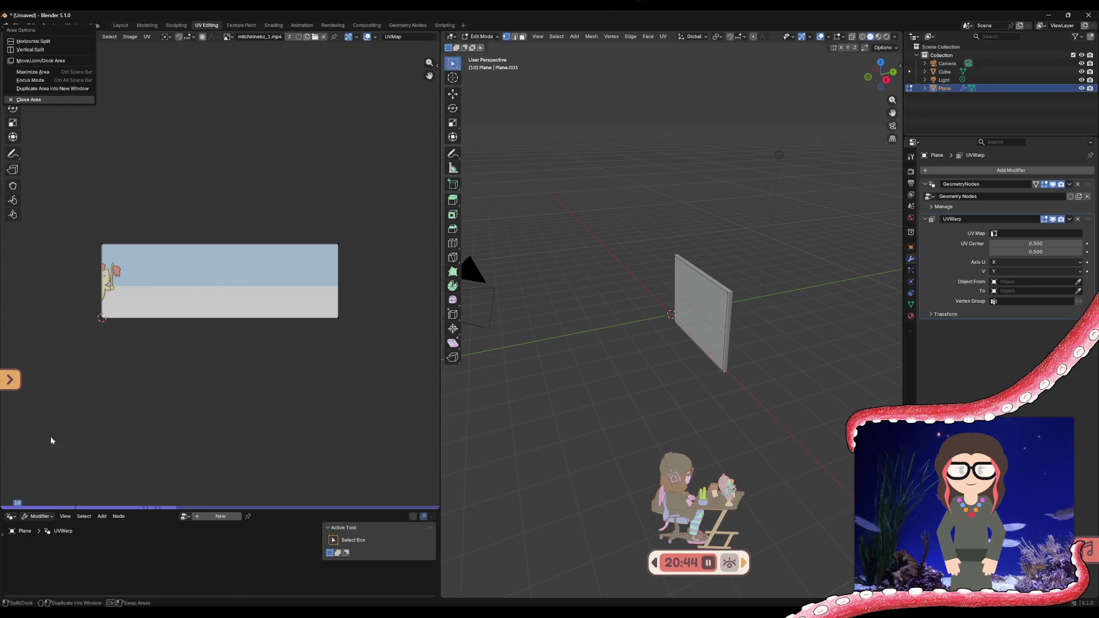
right_click(4, 513)
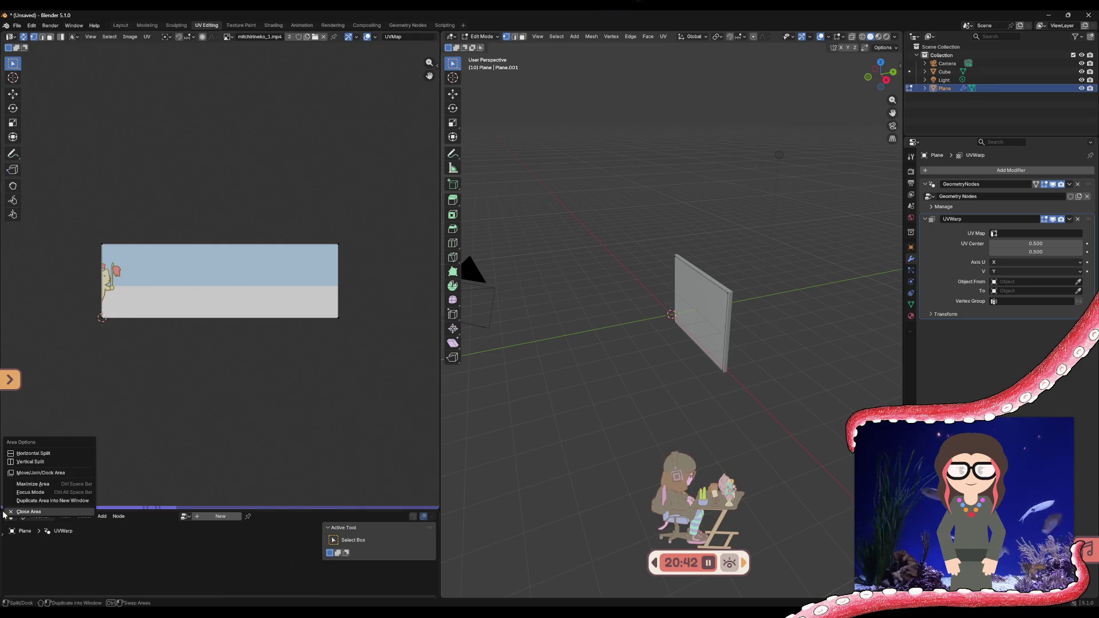
left_click(11, 512)
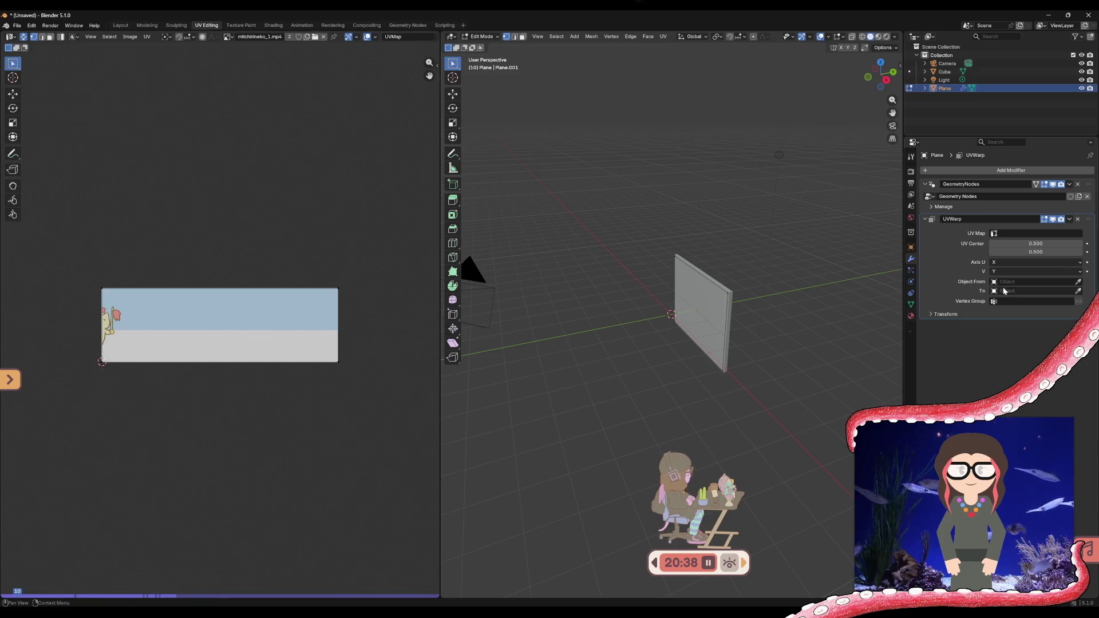
mouse_move(730, 360)
middle_mouse_down()
mouse_move(610, 356)
mouse_move(653, 344)
mouse_move(798, 357)
middle_mouse_up()
- Switch to Material Preview shading and split a Timeline area under the 3D viewport
left_click(885, 37)
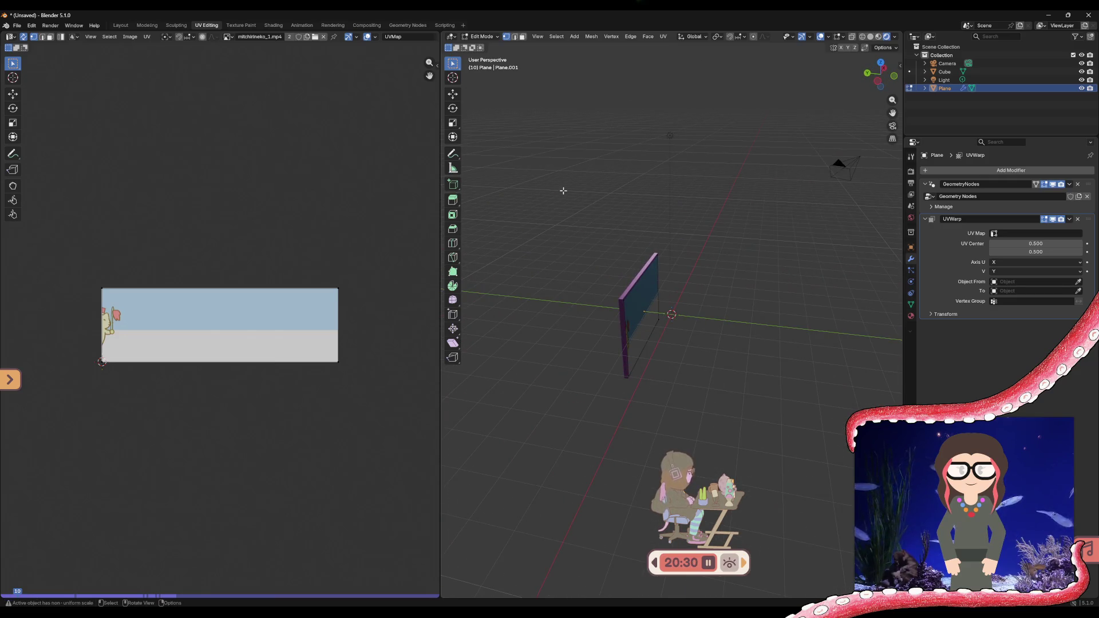
right_click(441, 352)
left_click(464, 371)
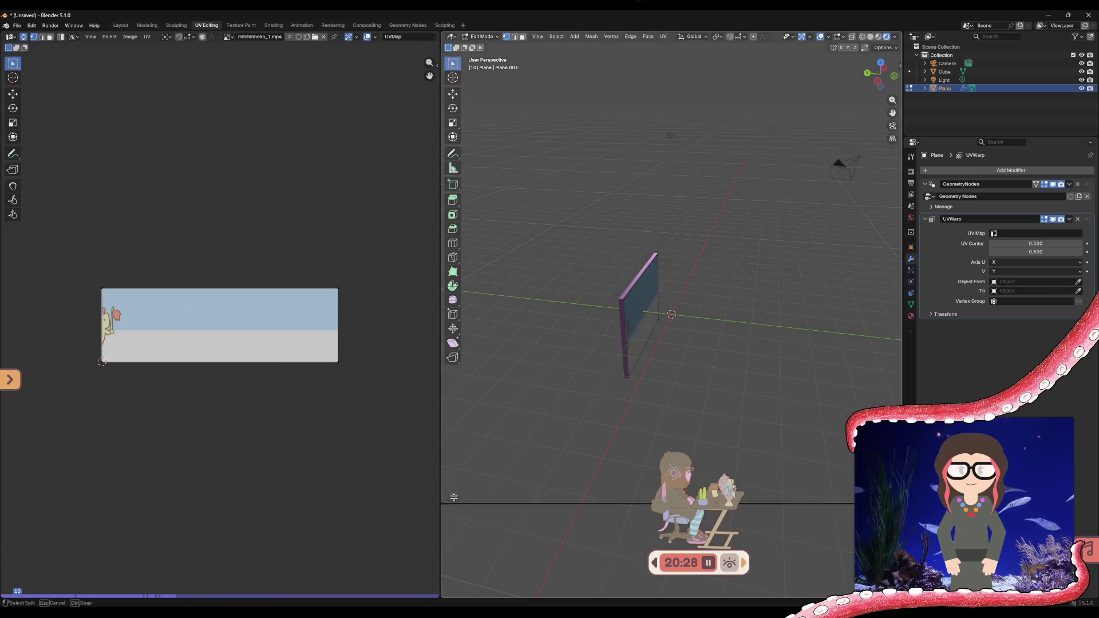
left_click(457, 429)
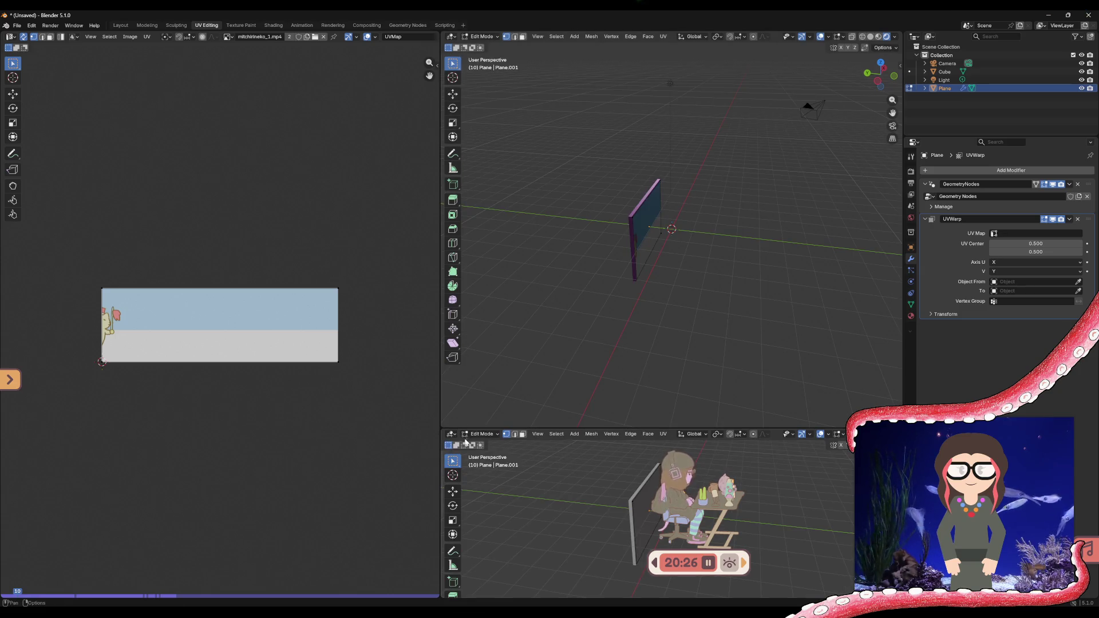
left_click(453, 435)
left_click(568, 466)
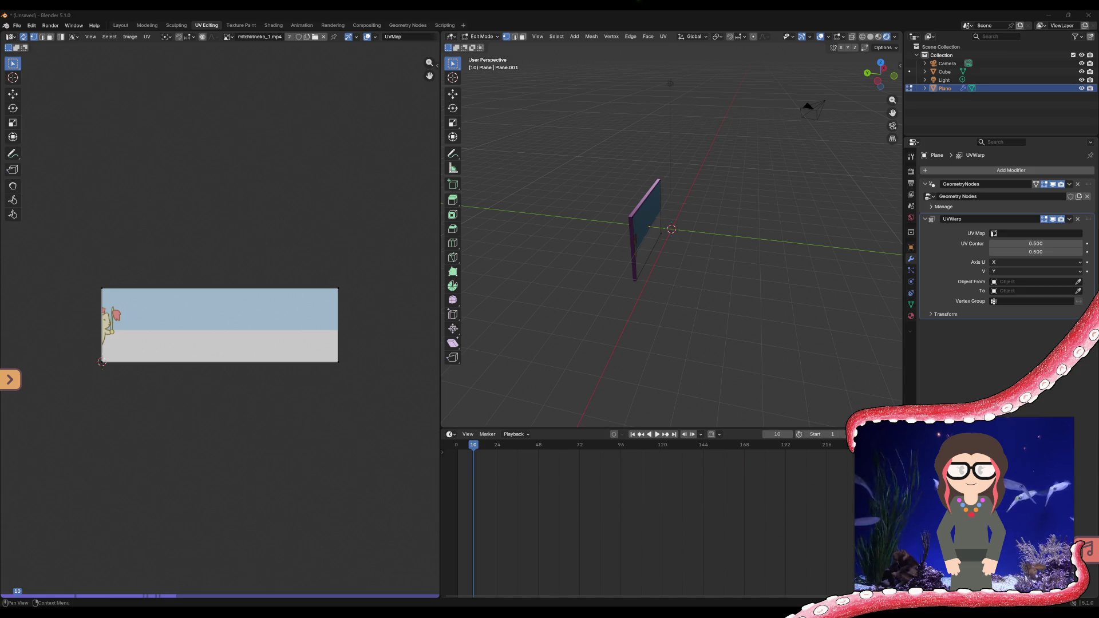
- Orbit to see the plane and camera and scrub the playhead back to frame 1
middle_click_drag(670, 308, 533, 299)
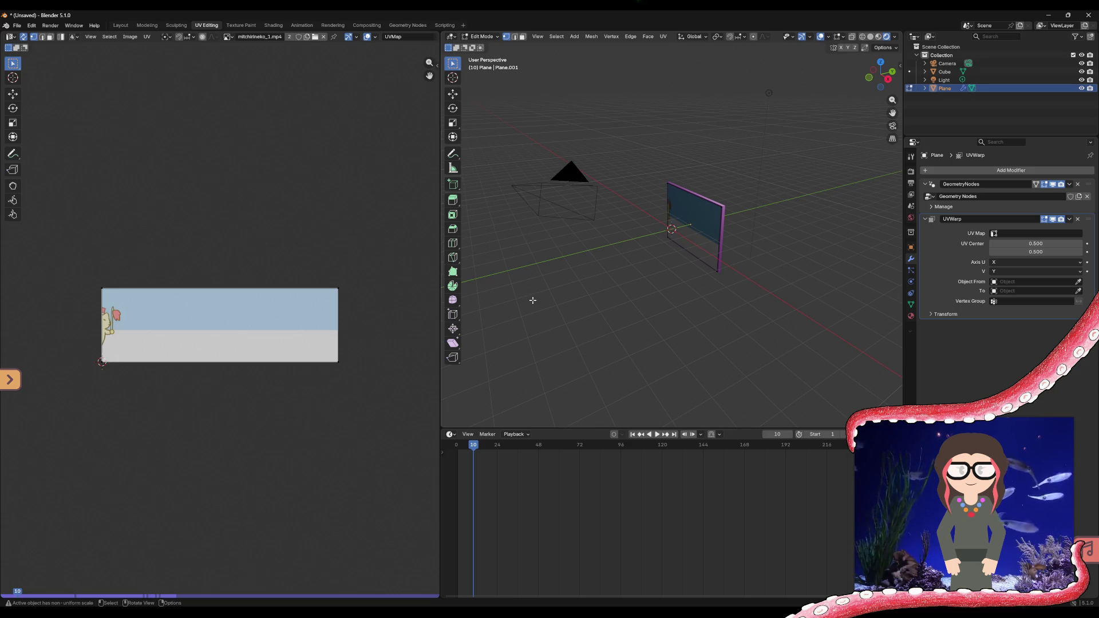
left_click_drag(456, 445, 459, 447)
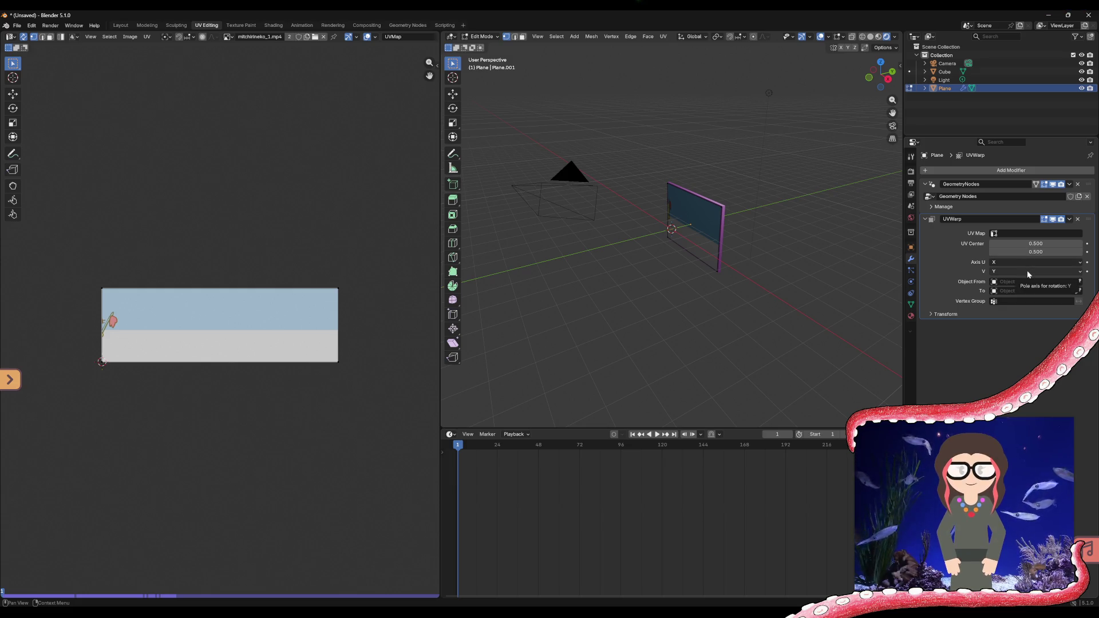
- Keep X as the U axis and restore the UV Warp vertical offset to zero after testing it
left_click(1027, 261)
left_click(1022, 271)
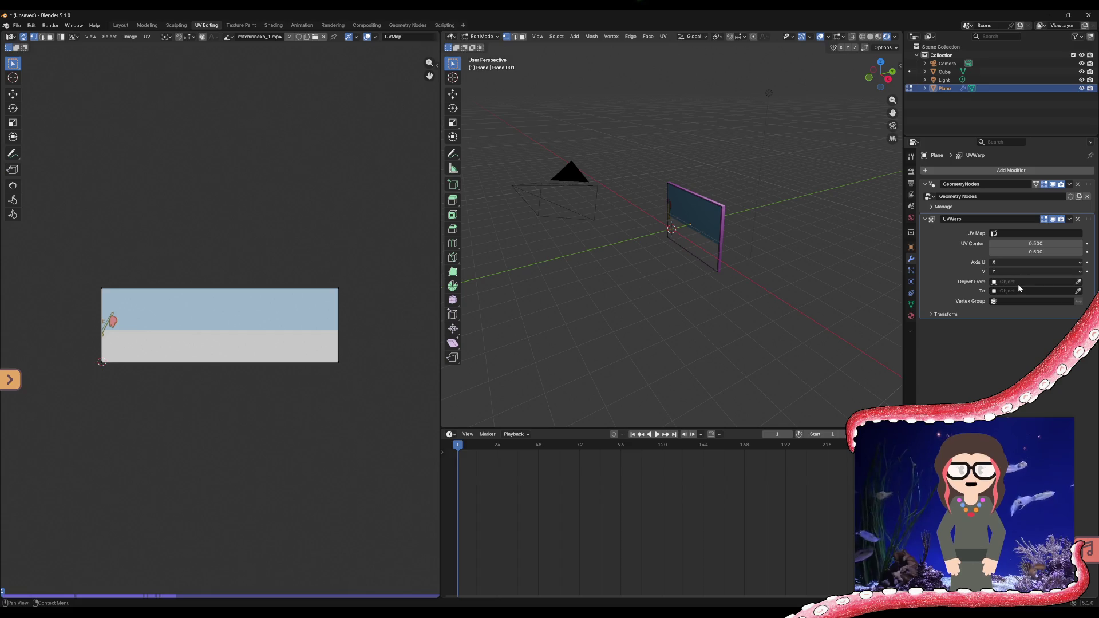
left_click(936, 313)
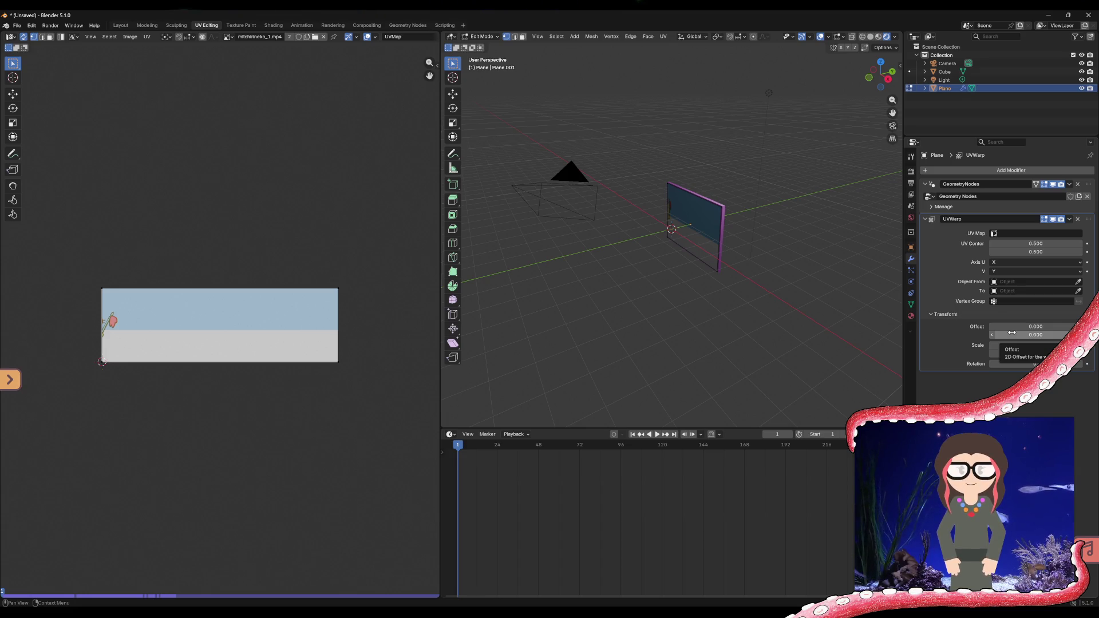
left_click_drag(1012, 333, 979, 333)
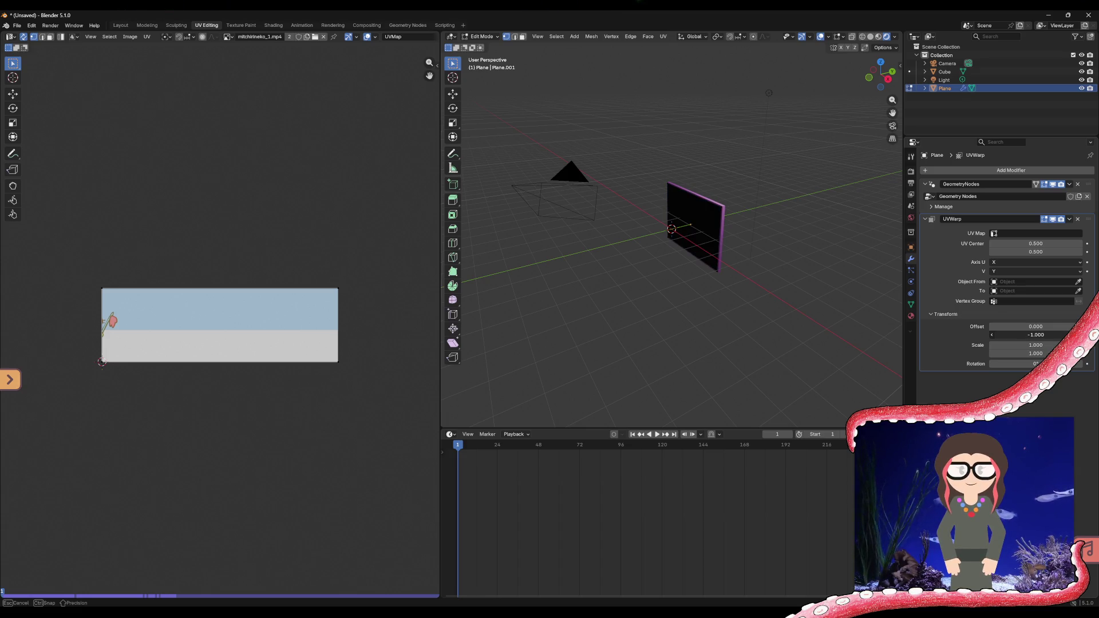
left_click_drag(1012, 333, 1012, 327)
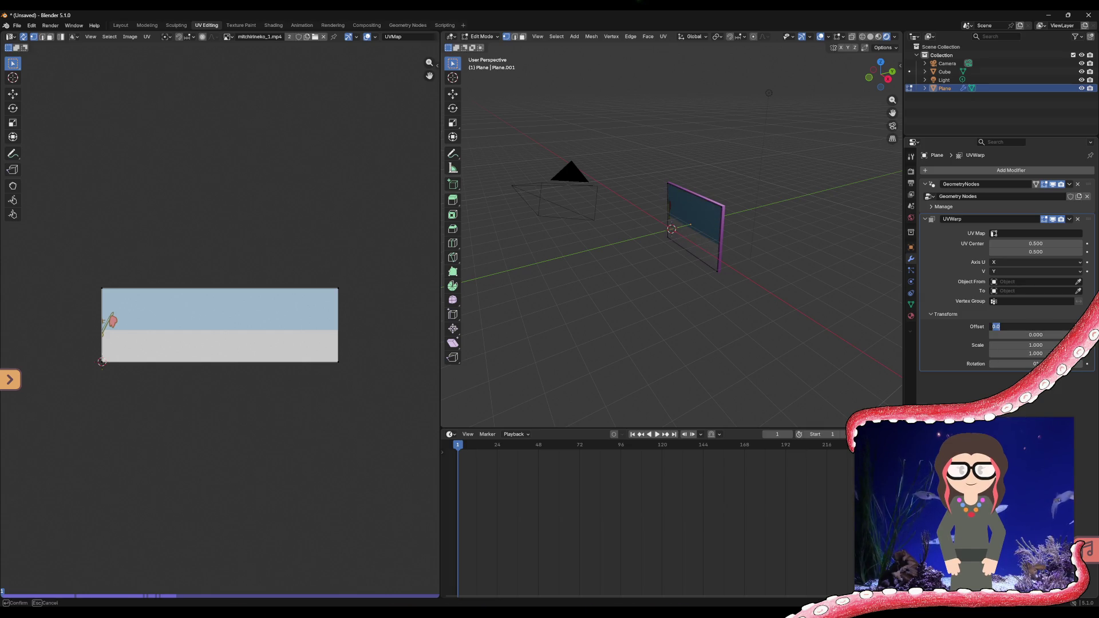
- Set the UV Warp Offset X to -0.900 so the video slides off the plane
left_click_drag(990, 328, 995, 328)
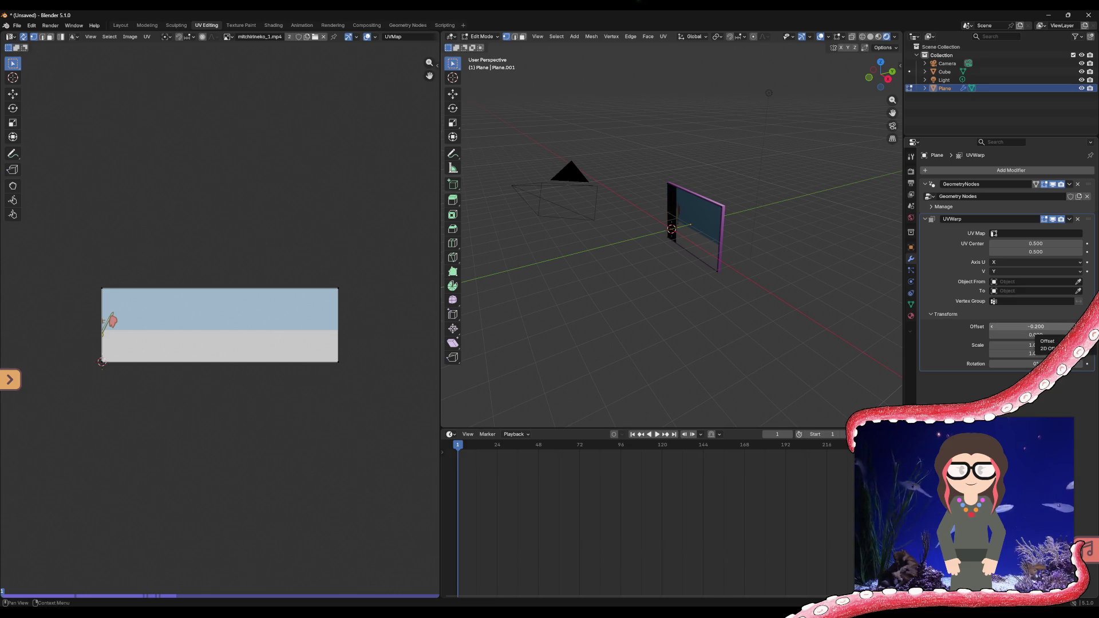
left_click_drag(991, 327, 997, 327)
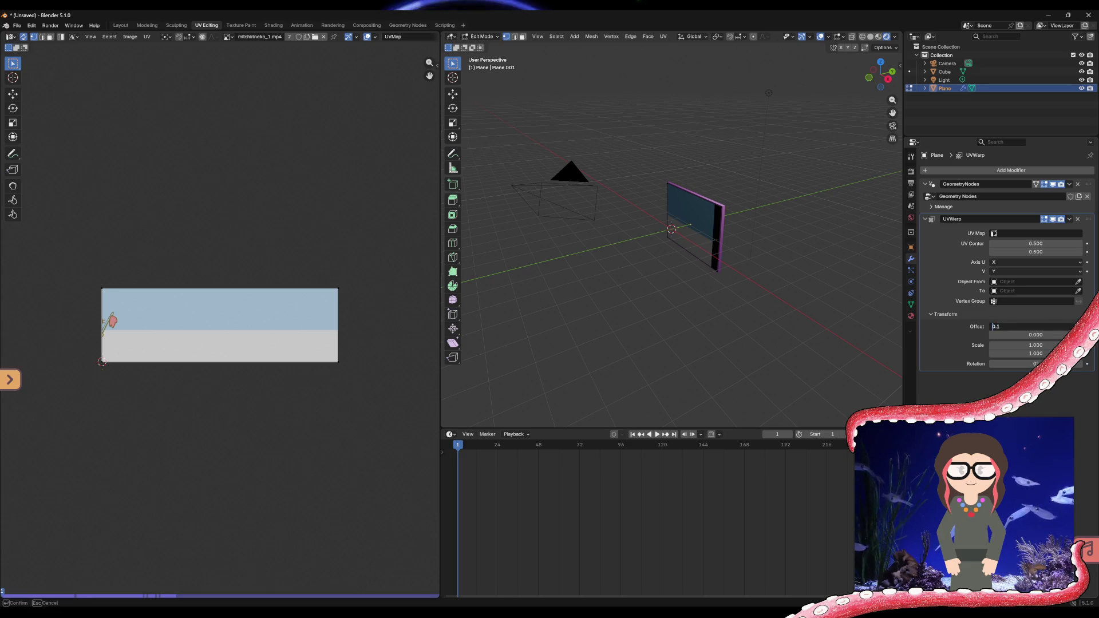
left_click(993, 327)
left_click(994, 327)
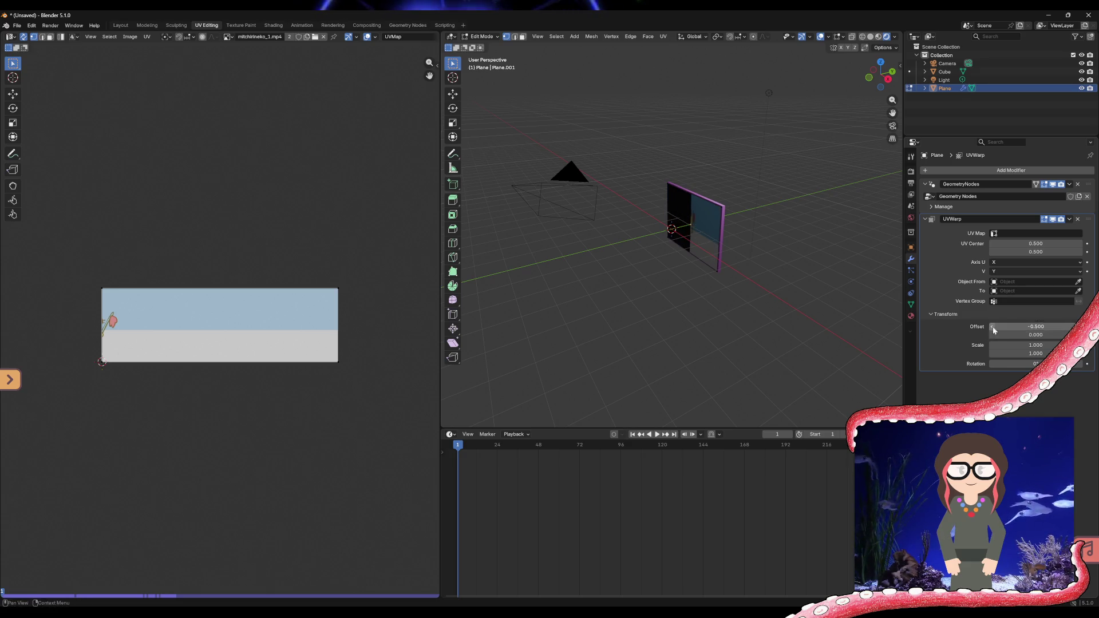
left_click(994, 327)
left_click_drag(993, 329, 997, 328)
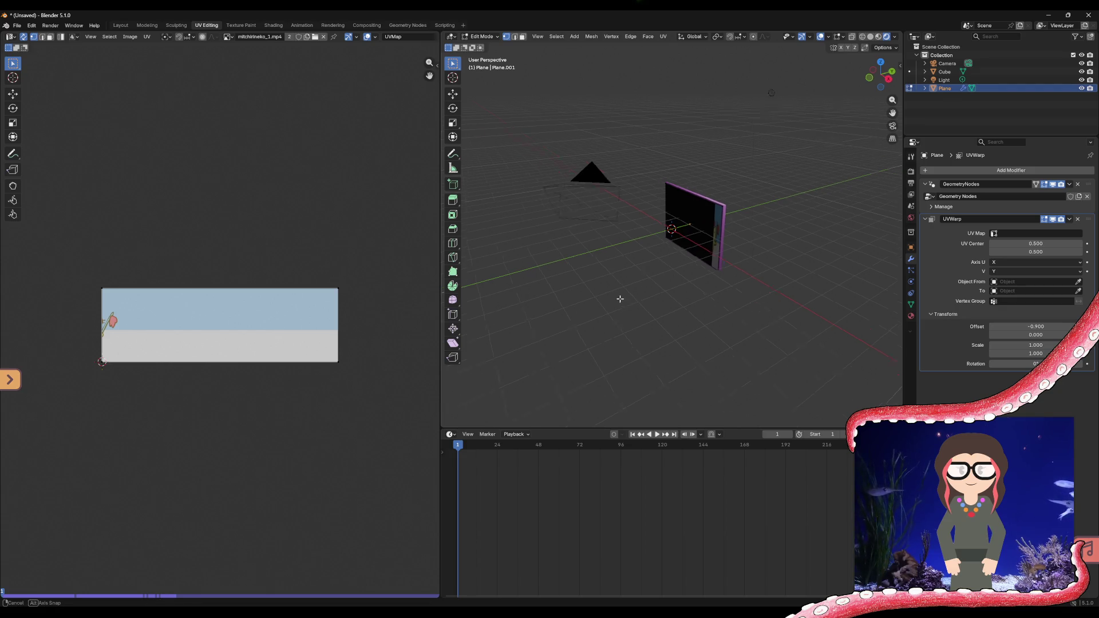
- Return to frame 0, collapse the UV Warp transform panel and switch to the Layout workspace
middle_click_drag(697, 219, 697, 300)
key("Left")
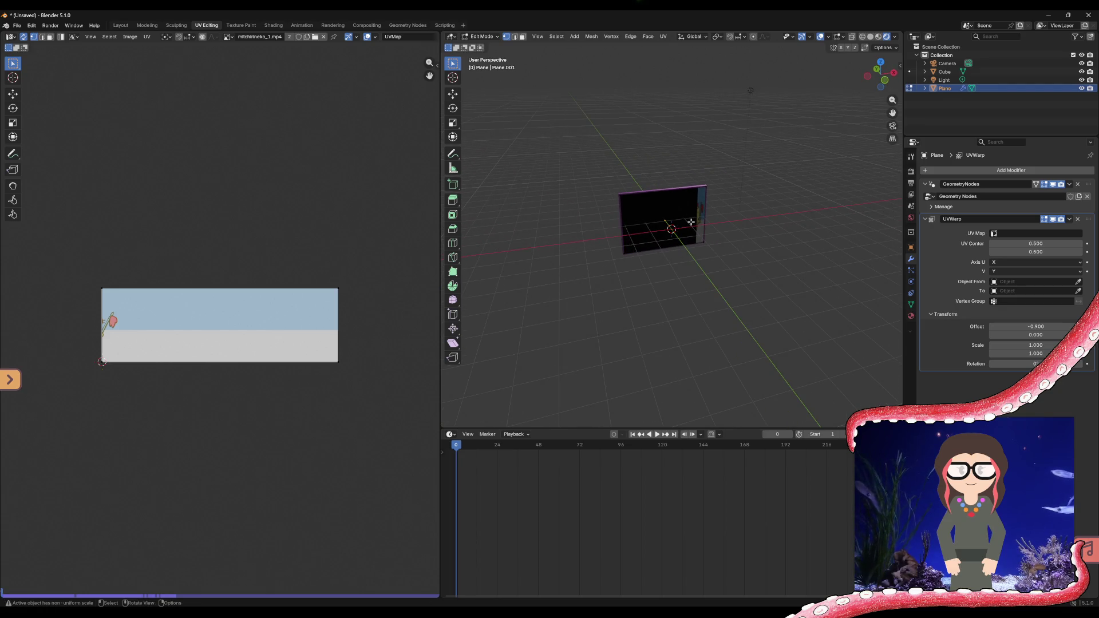
scroll(691, 222, "up", 3)
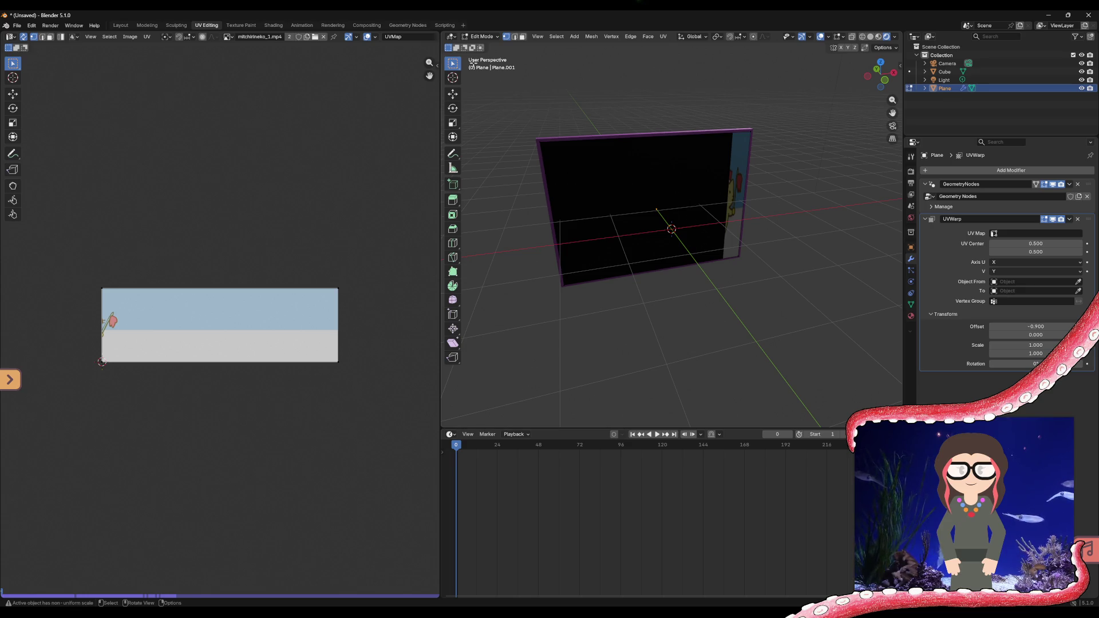
left_click(938, 313)
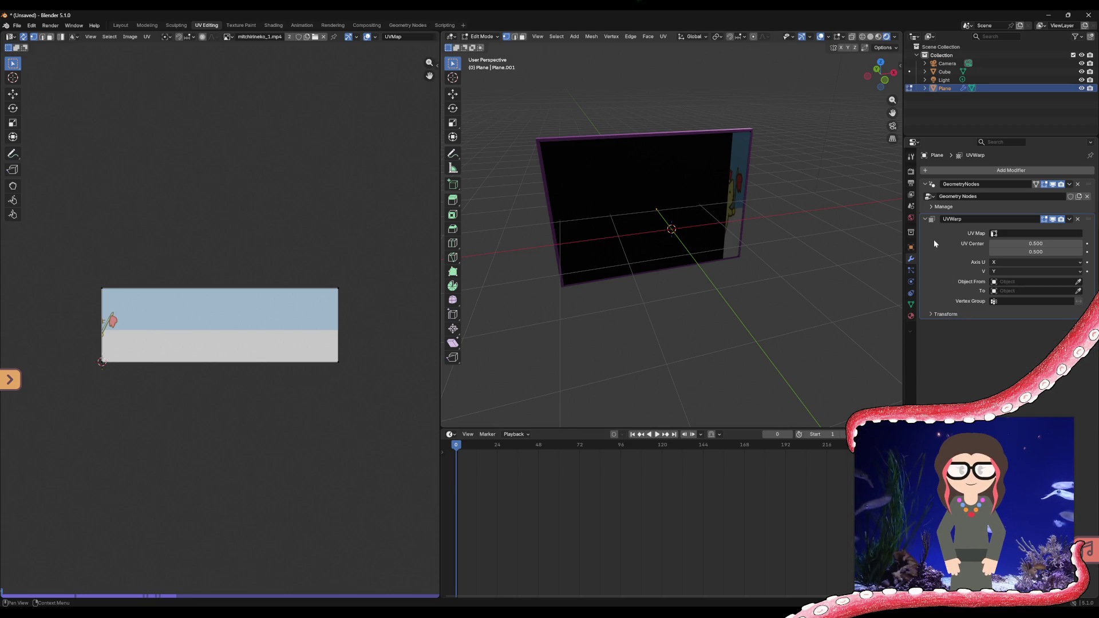
left_click(912, 157)
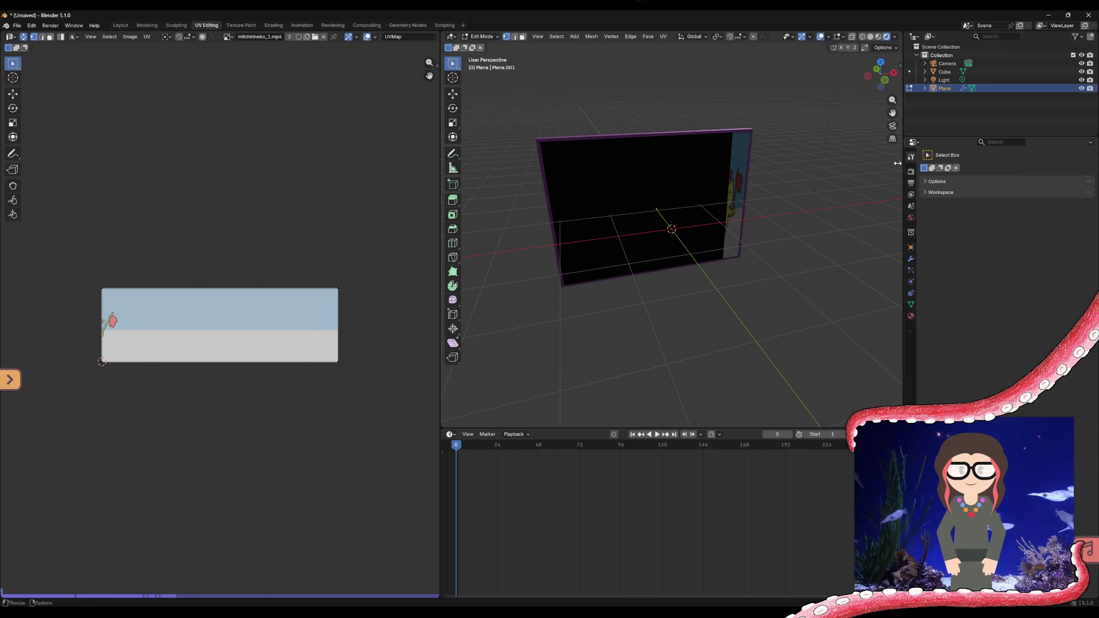
mouse_move(710, 311)
middle_mouse_down()
mouse_move(623, 281)
mouse_move(742, 218)
middle_mouse_up()
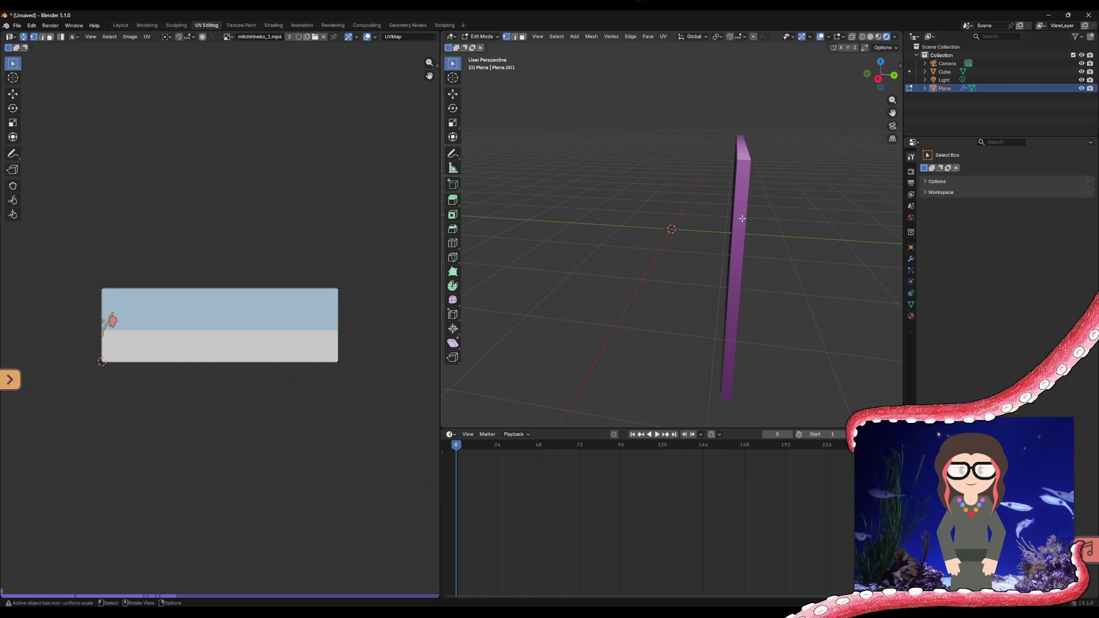
middle_click_drag(675, 260, 817, 269)
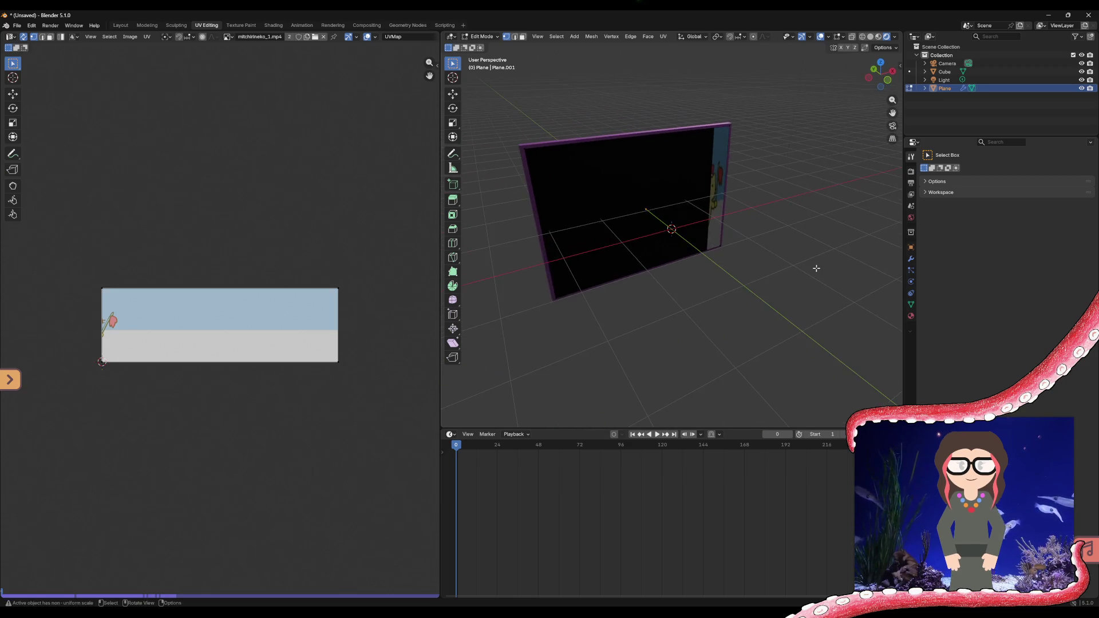
left_click(121, 25)
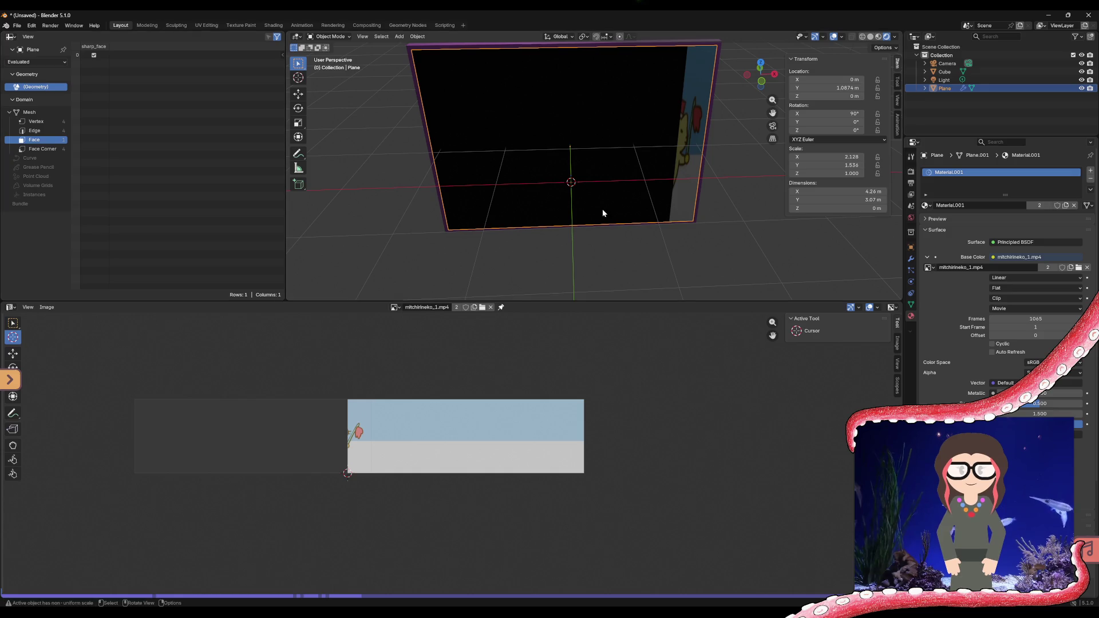
- Close the spreadsheet area so the 3D viewport expands into its space
mouse_move(640, 250)
middle_mouse_down()
mouse_move(591, 226)
mouse_move(624, 215)
middle_mouse_up()
scroll(625, 214, "down", 4)
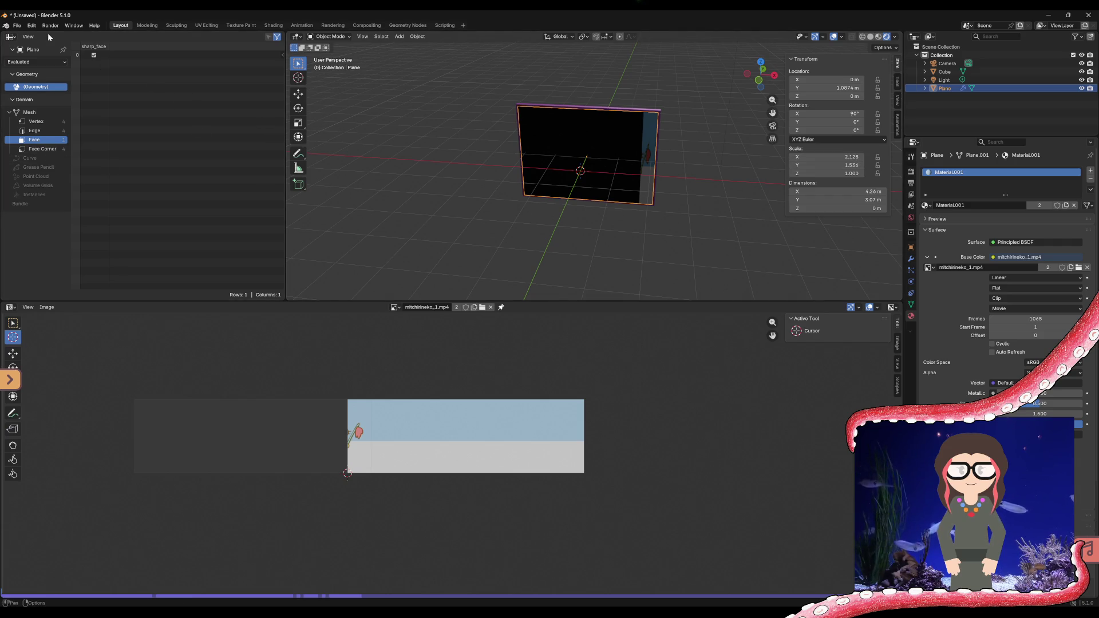
right_click(11, 38)
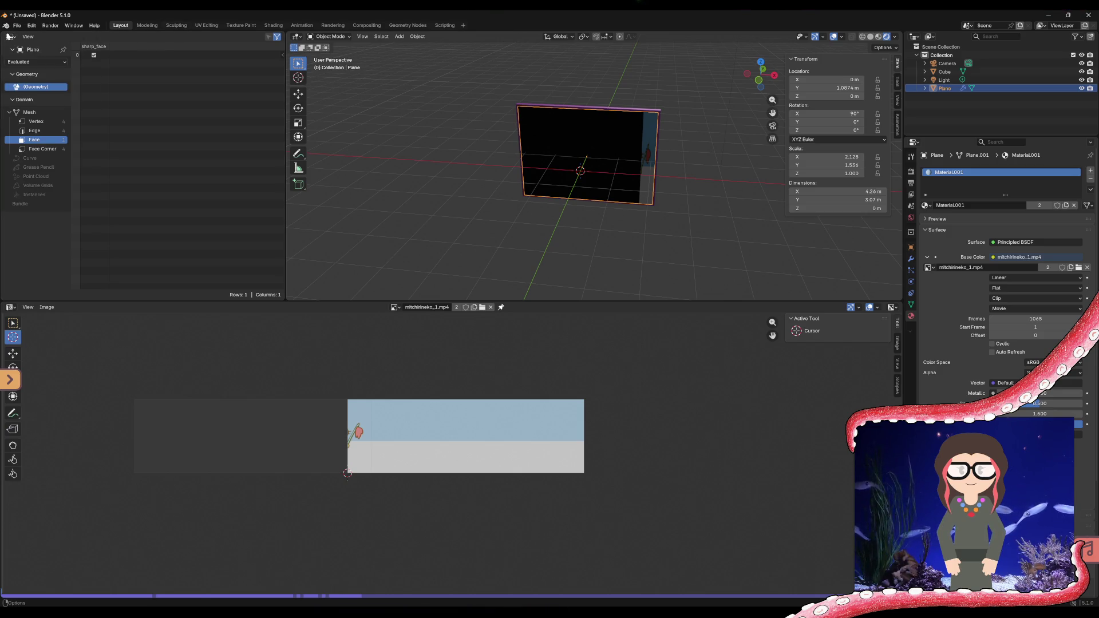
left_click(27, 102)
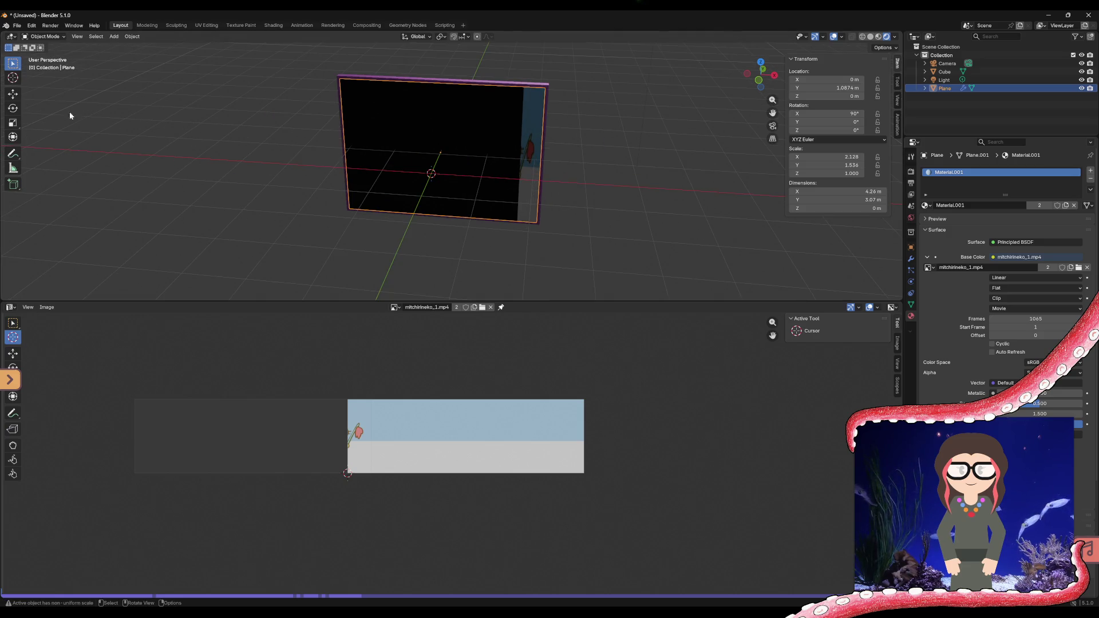
- Scale the plane along X down to about 0.443 with the Scale tool
middle_click_drag(447, 161, 548, 166)
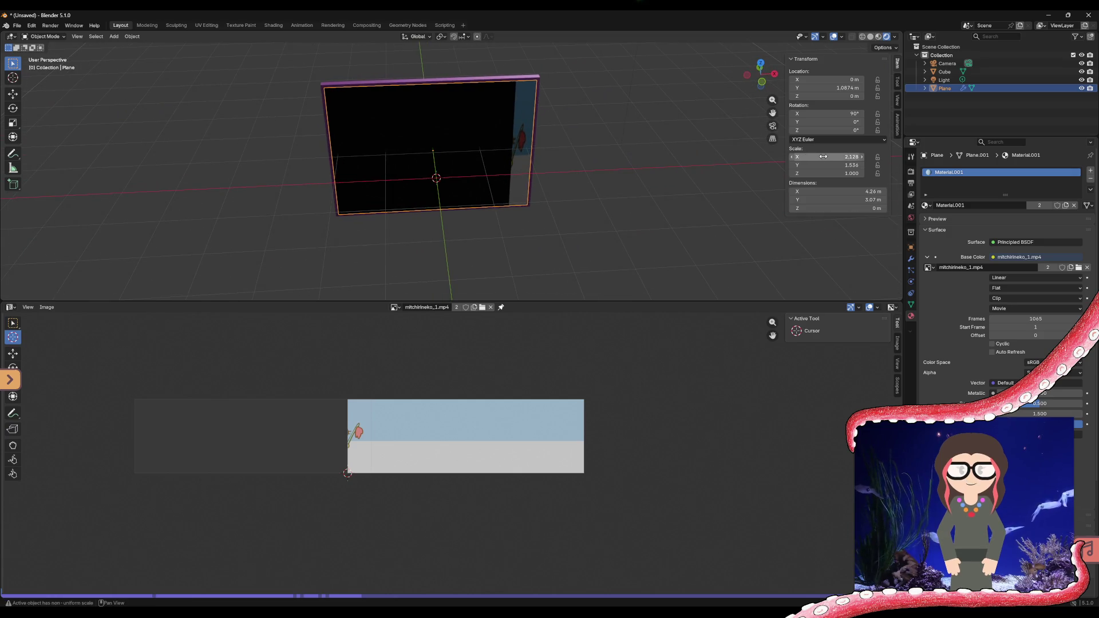
left_click(13, 122)
mouse_move(467, 152)
left_mouse_down()
mouse_move(438, 150)
mouse_move(461, 150)
left_mouse_up()
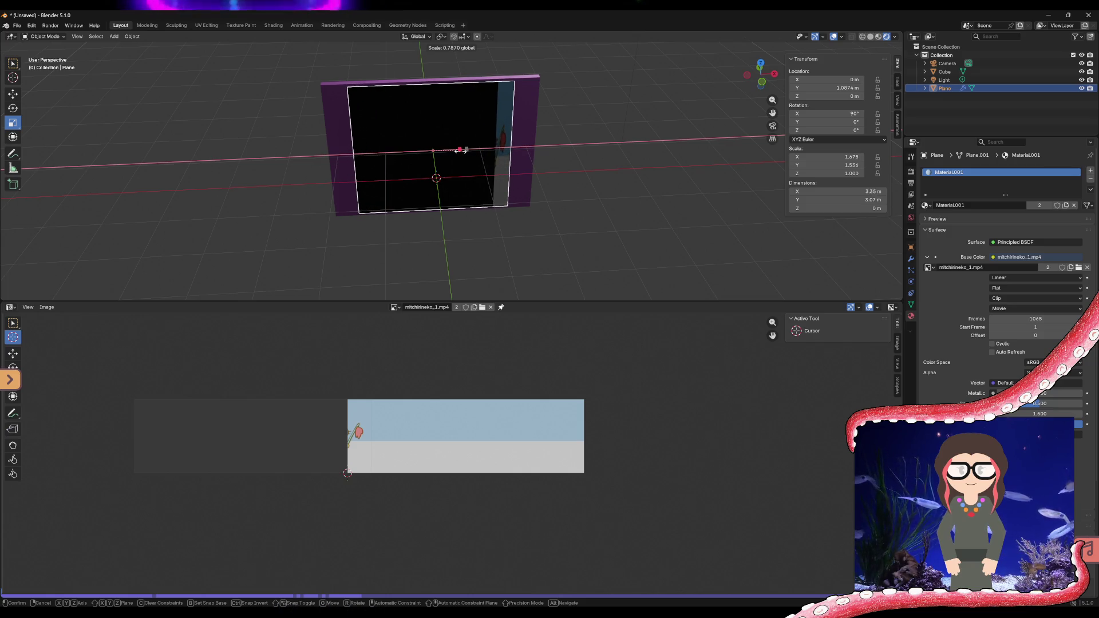
left_click_drag(460, 151, 440, 152)
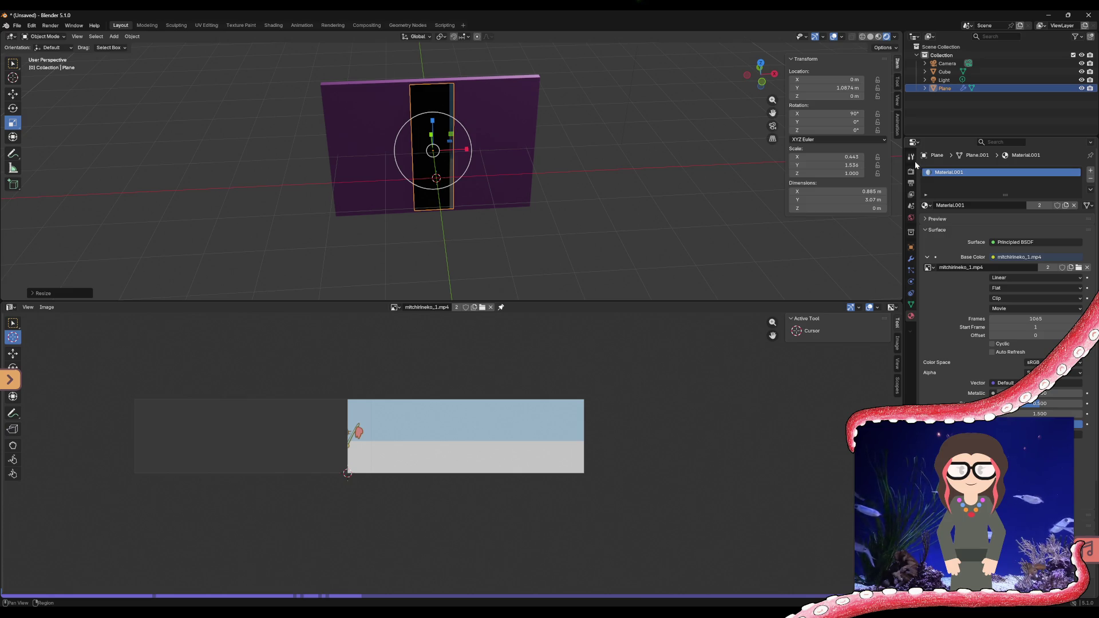
- Reset the UV Warp Offset X back to 0 so the video shows on the plane
left_click(912, 258)
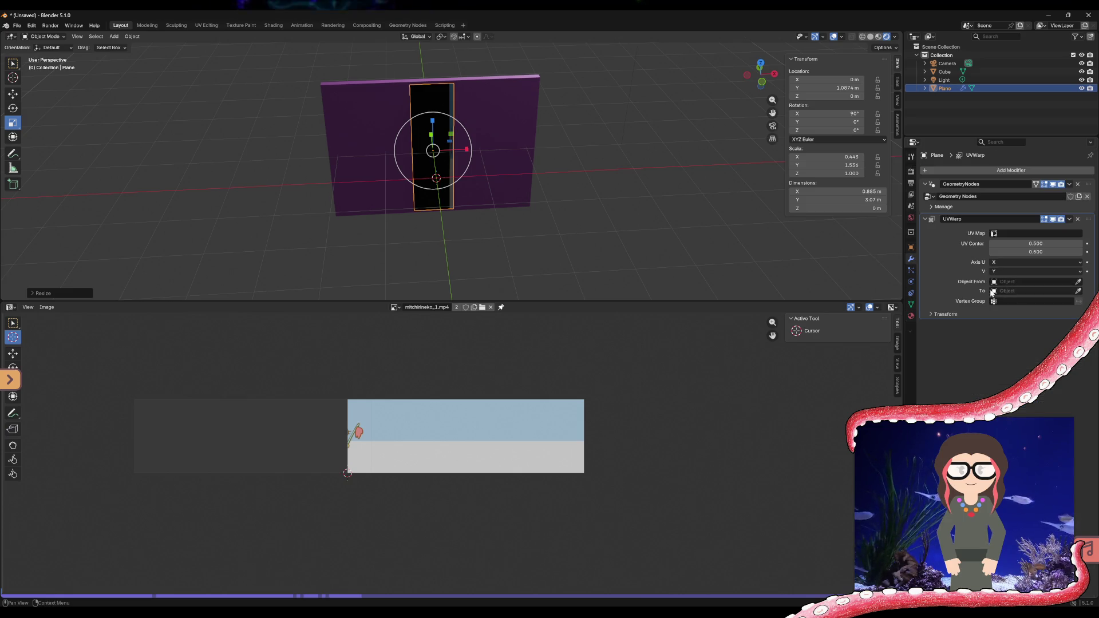
left_click(939, 314)
left_click_drag(1039, 327, 1057, 326)
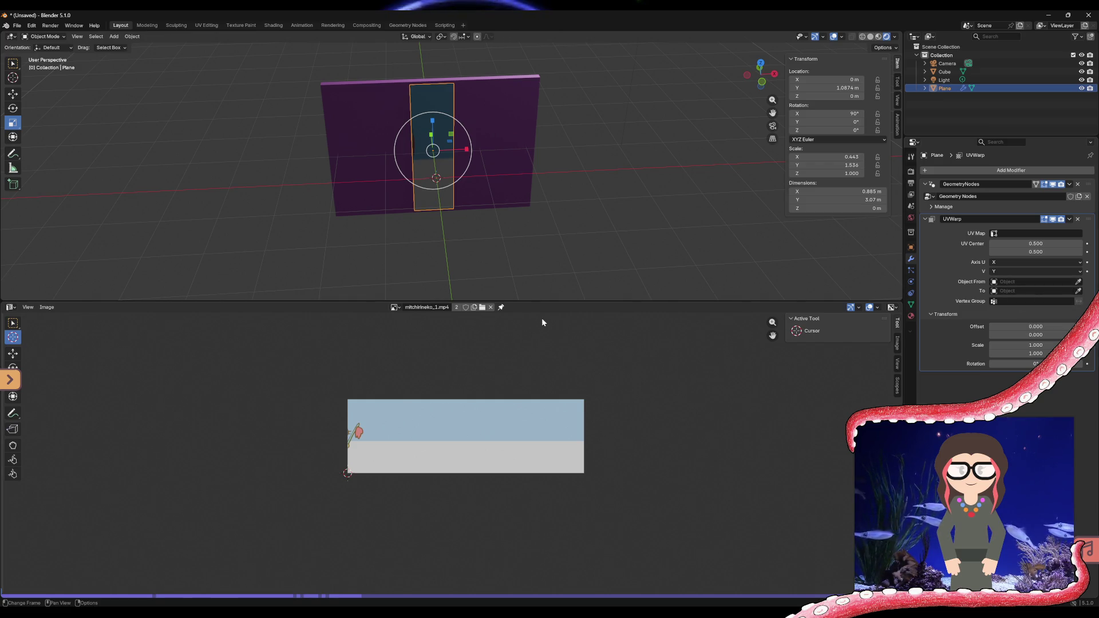
- Stretch the plane along X to a scale of about 2.056 and deselect it
left_click_drag(468, 151, 616, 141)
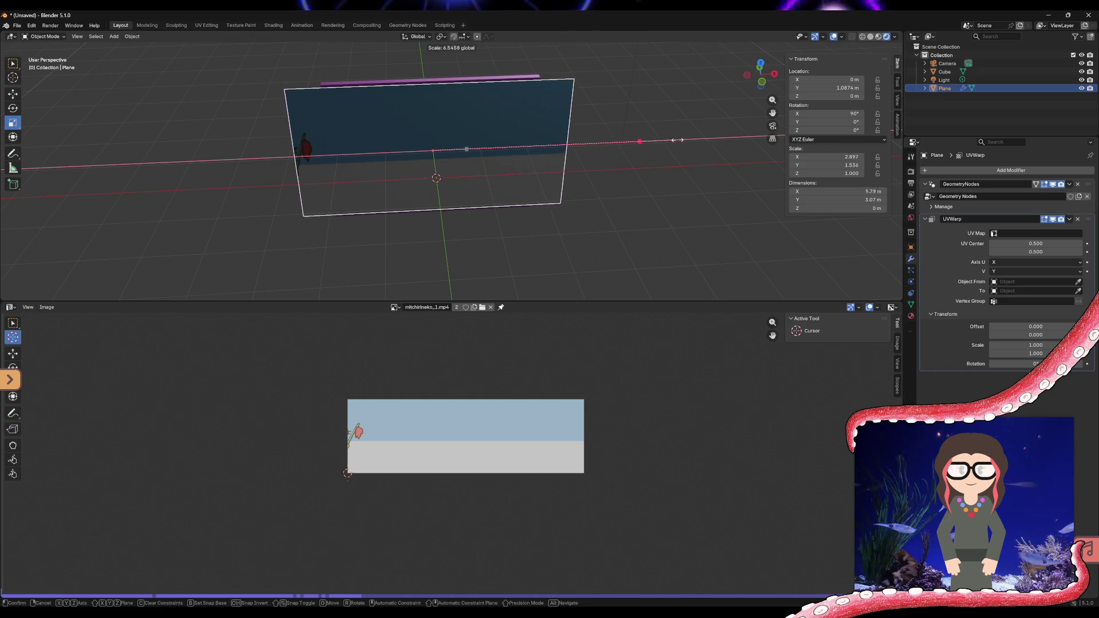
mouse_move(615, 141)
left_mouse_down()
mouse_move(773, 129)
mouse_move(607, 133)
mouse_move(617, 226)
left_mouse_up()
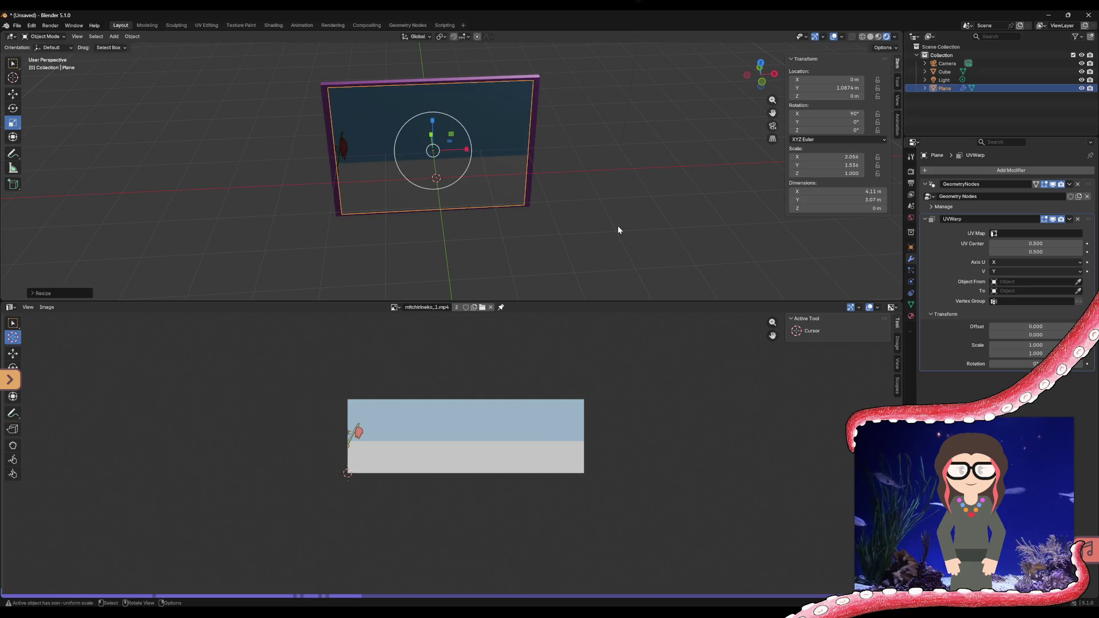
left_click(618, 226)
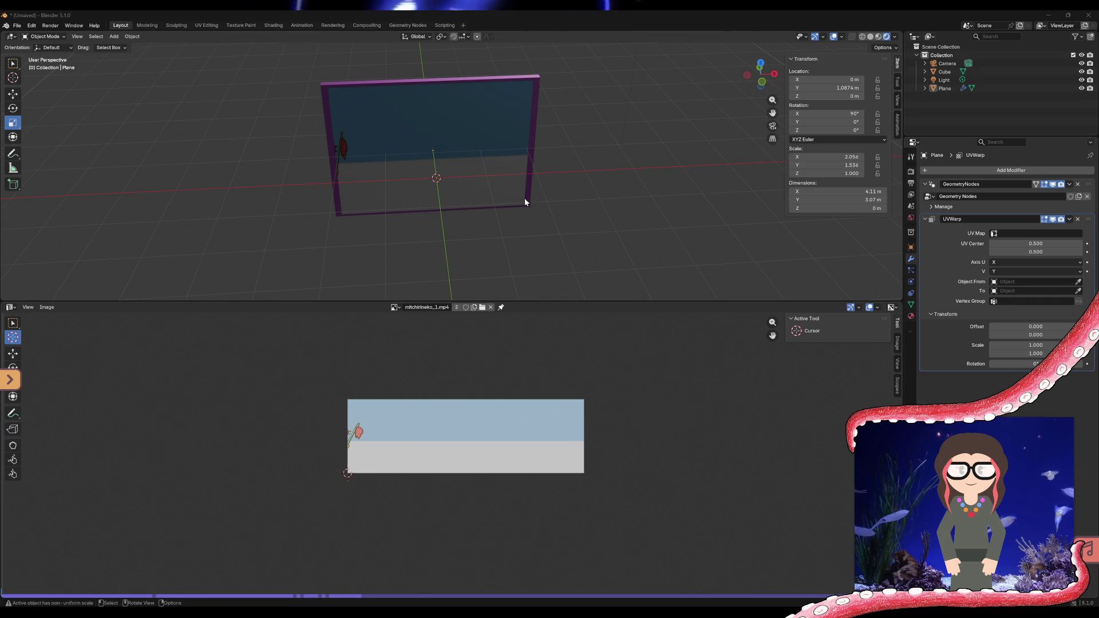
- View the plane edge-on, select it and show the proportional editing falloff choices
mouse_move(511, 194)
middle_mouse_down()
mouse_move(371, 161)
mouse_move(142, 177)
middle_mouse_up()
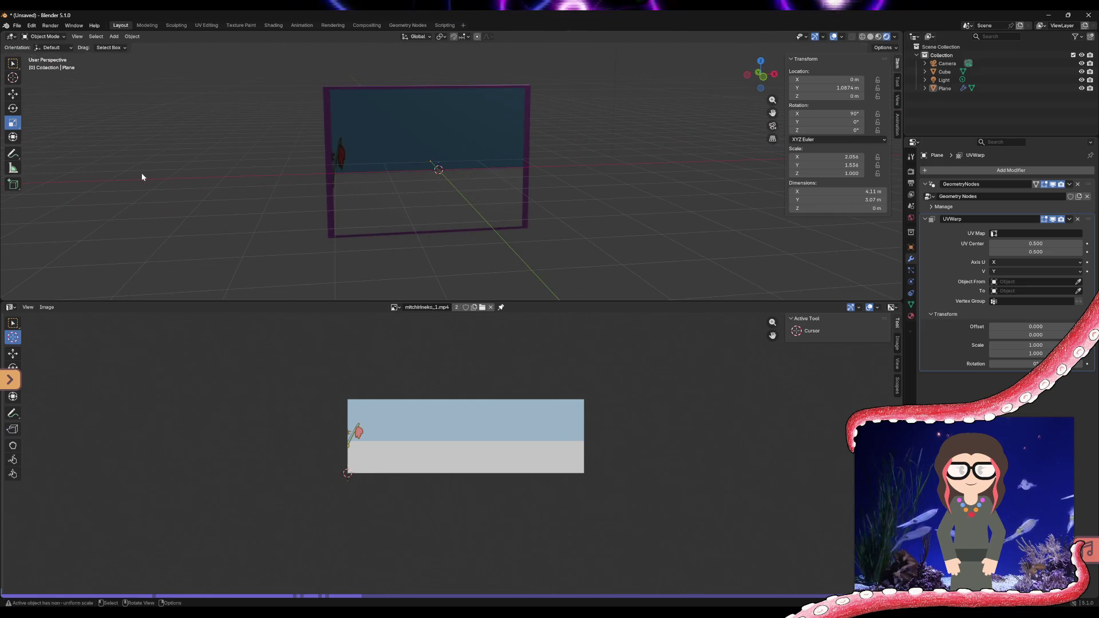
left_click(449, 178)
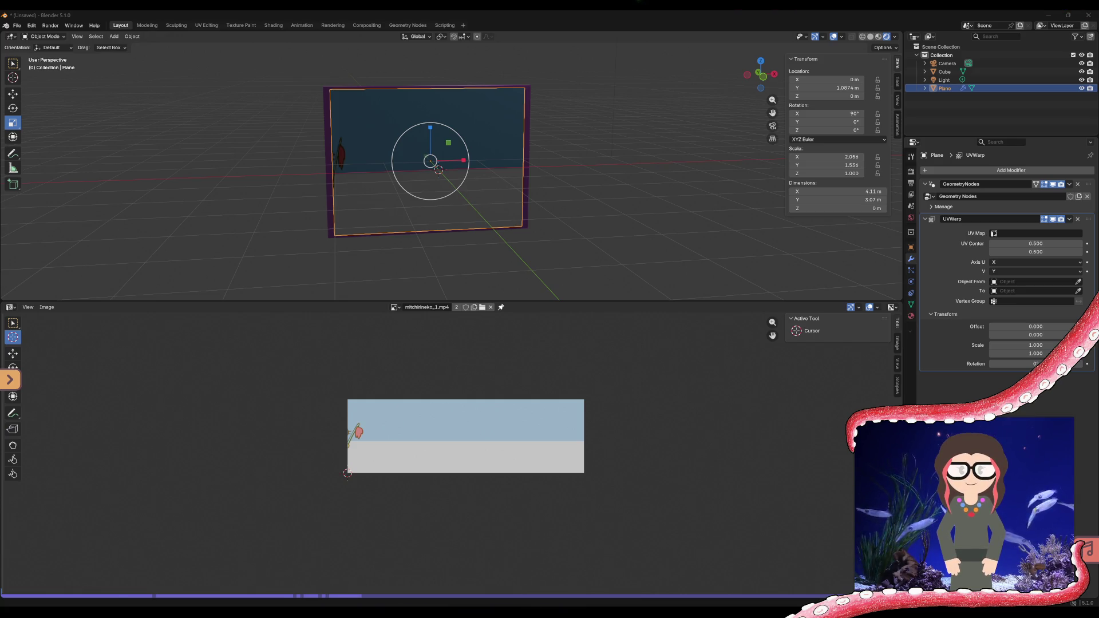
left_click(488, 37)
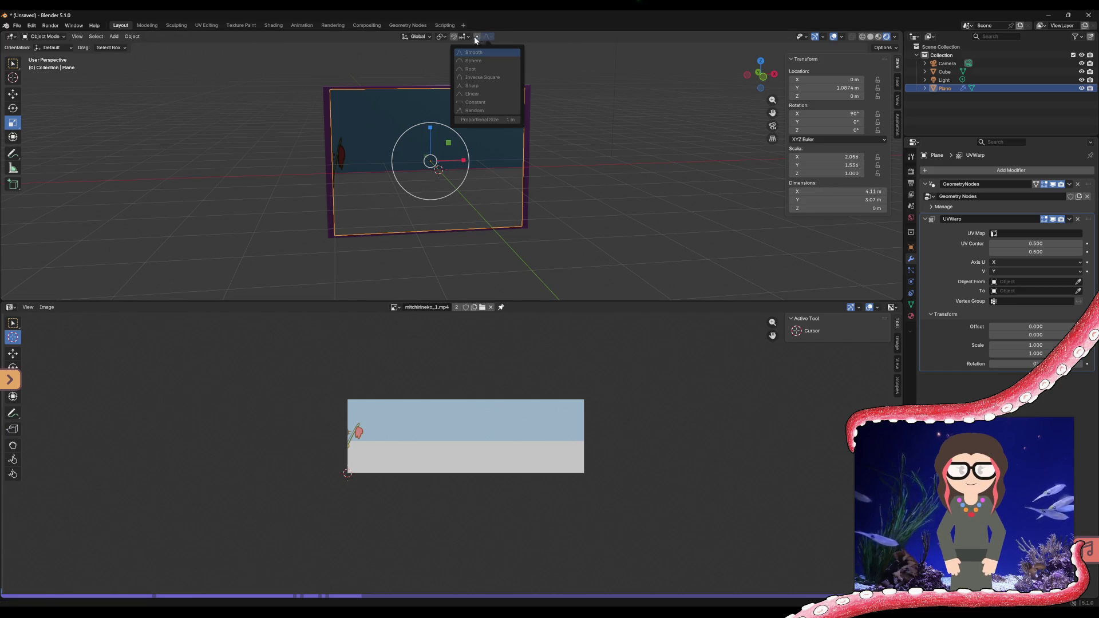
- Review the snapping and overlay popovers, then bring up the interaction-mode list for the plane
left_click(467, 37)
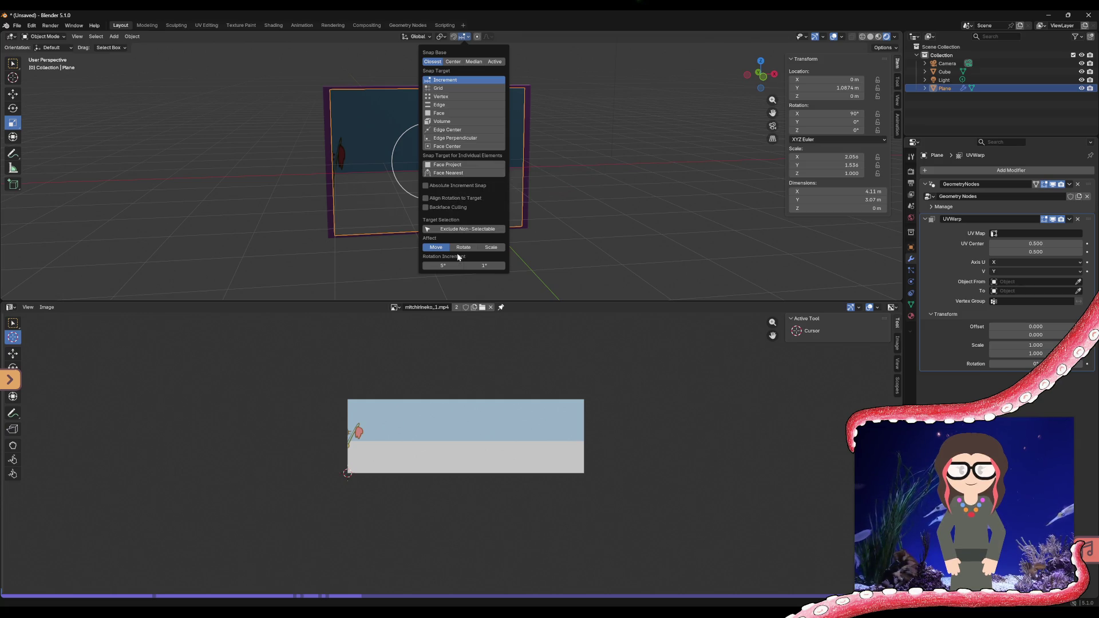
left_click(824, 37)
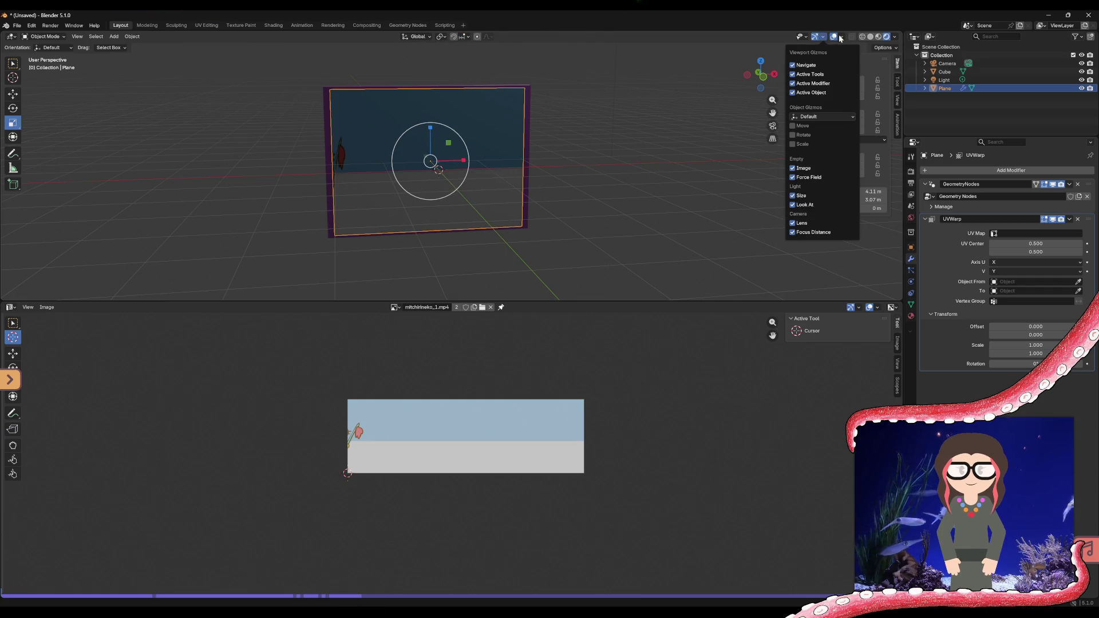
left_click(844, 37)
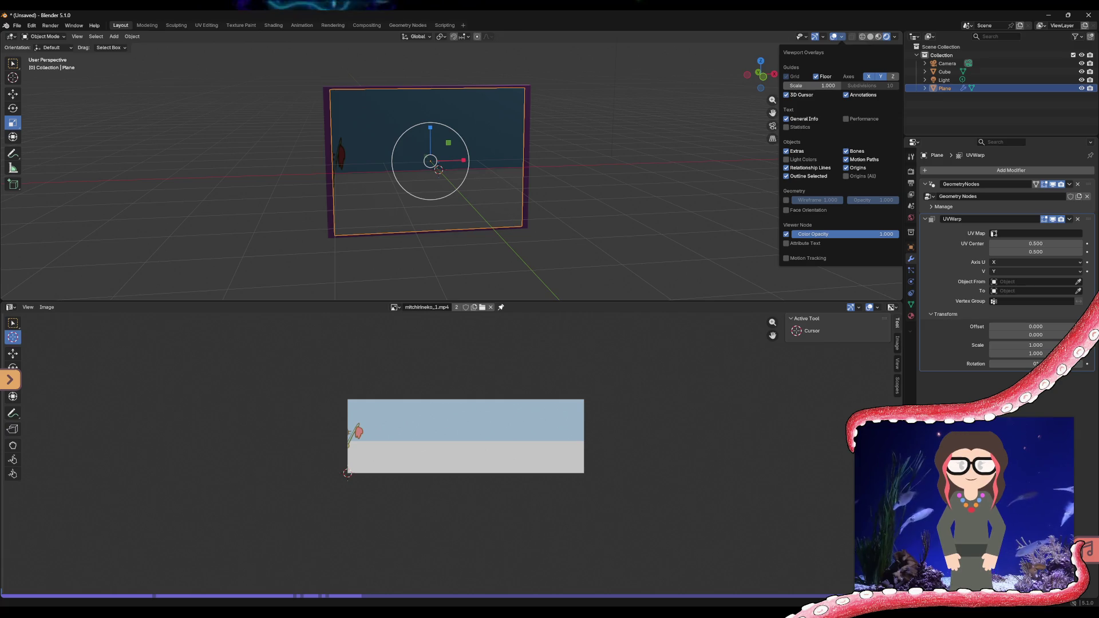
left_click(47, 36)
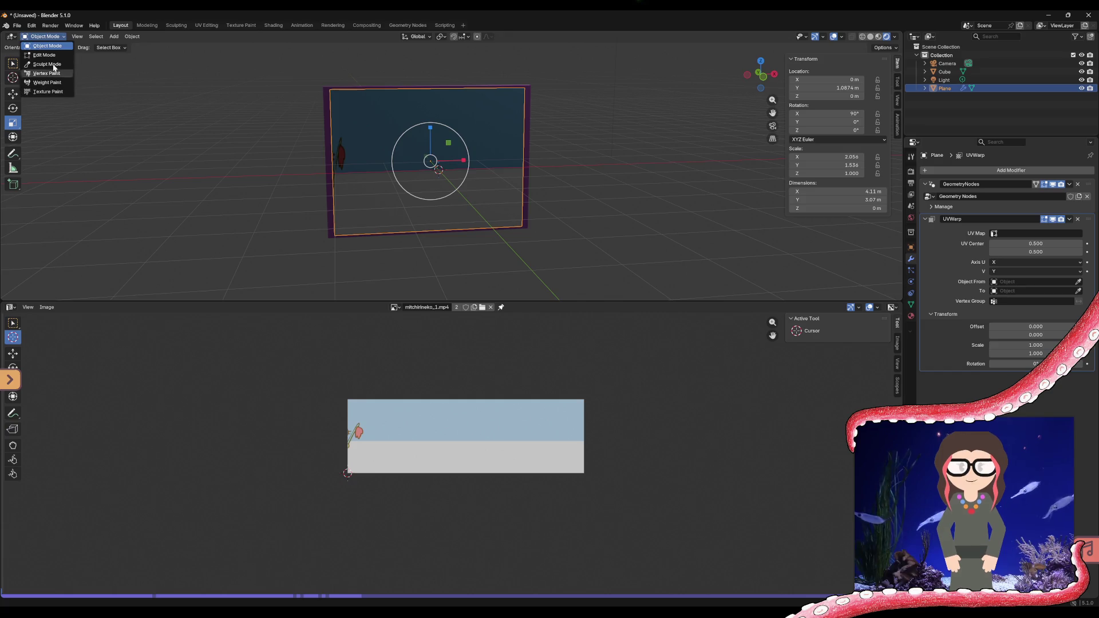
- Switch the video plane into Edit Mode and orbit until it faces the view head-on
left_click(51, 55)
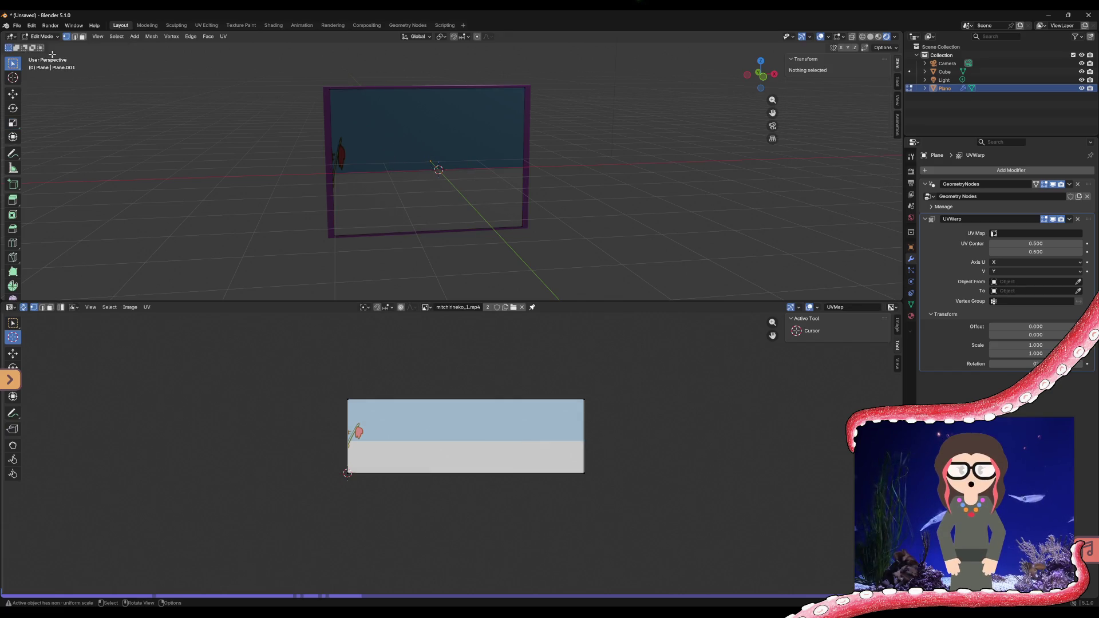
mouse_move(456, 135)
middle_mouse_down()
mouse_move(375, 150)
mouse_move(605, 158)
middle_mouse_up()
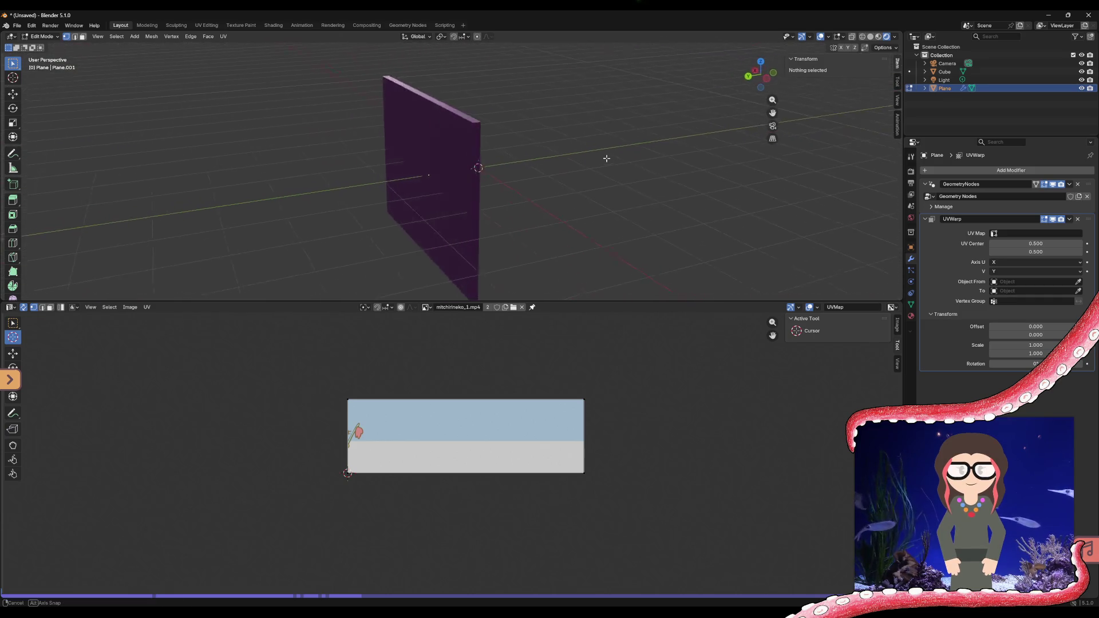
middle_click_drag(605, 158, 505, 123)
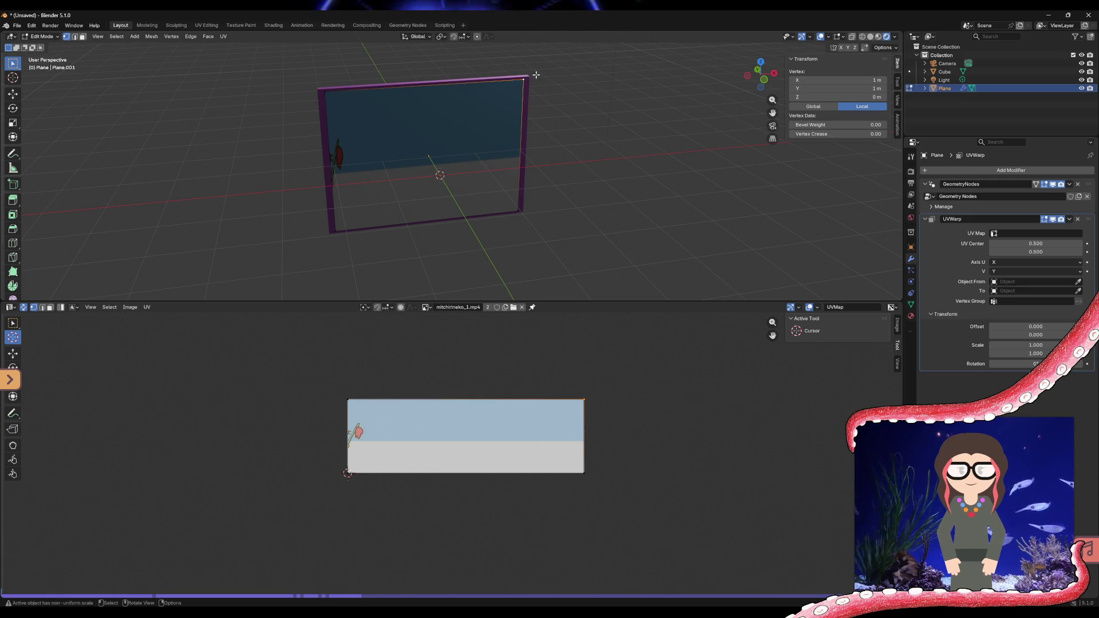
left_click(885, 47)
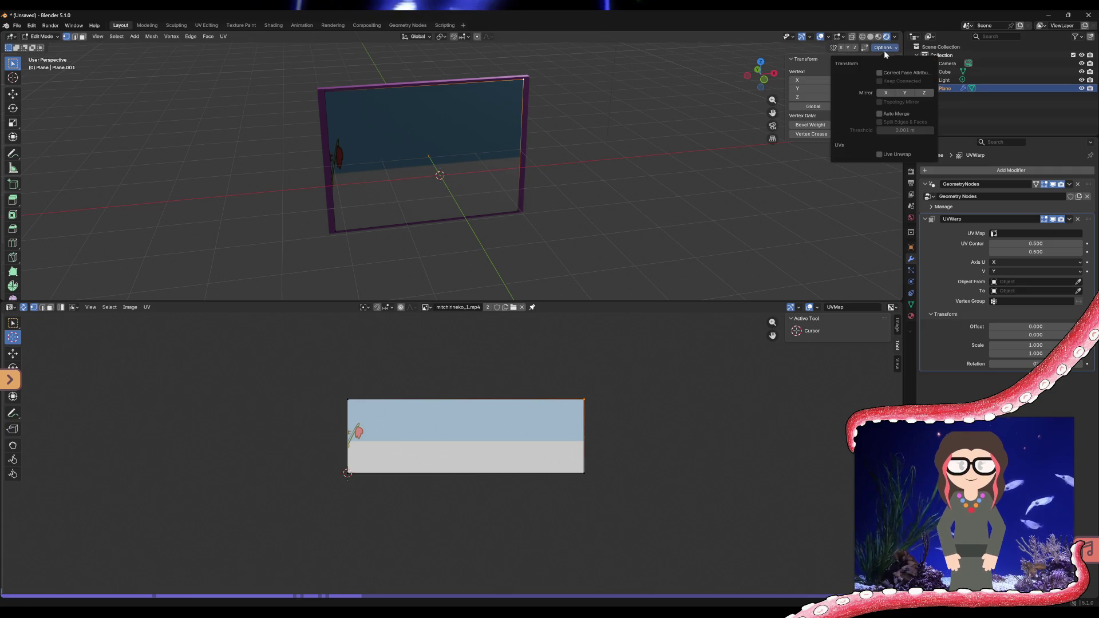
- Enable Correct Face Attributes and Keep Connected, then select the plane's right-edge vertices
left_click(889, 73)
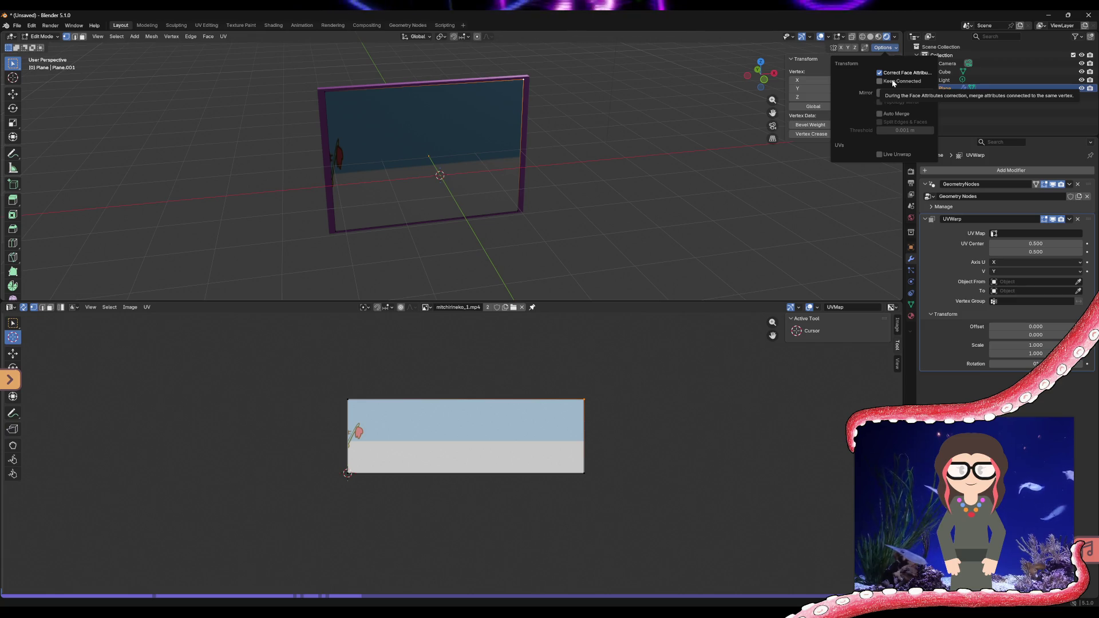
left_click(884, 80)
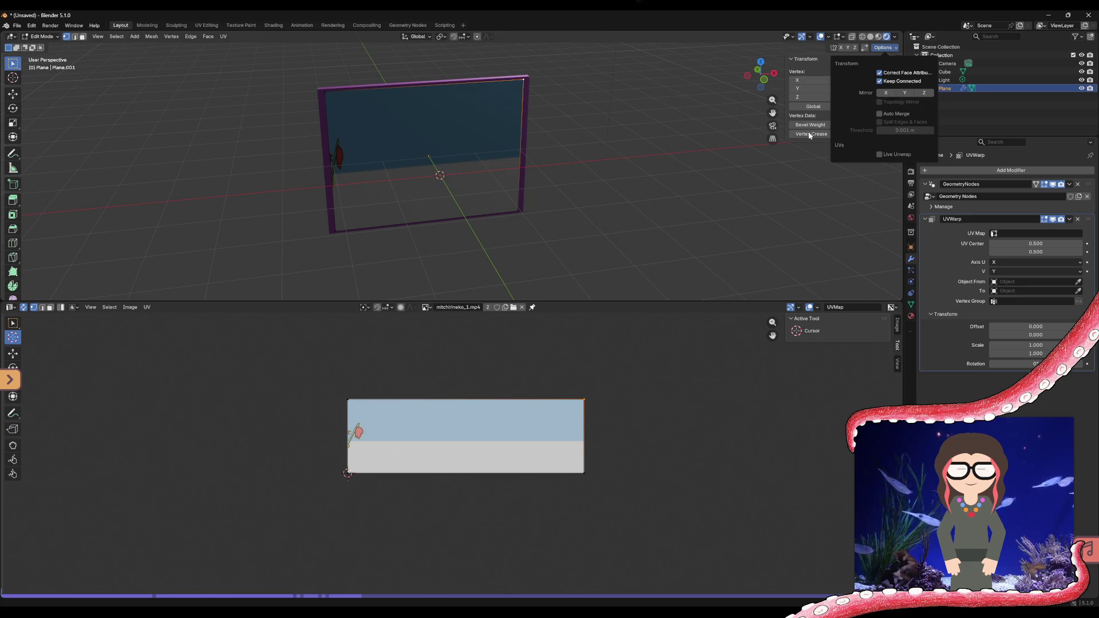
left_click(516, 210, "shift")
left_click_drag(516, 210, 517, 212)
left_click(525, 79, "shift")
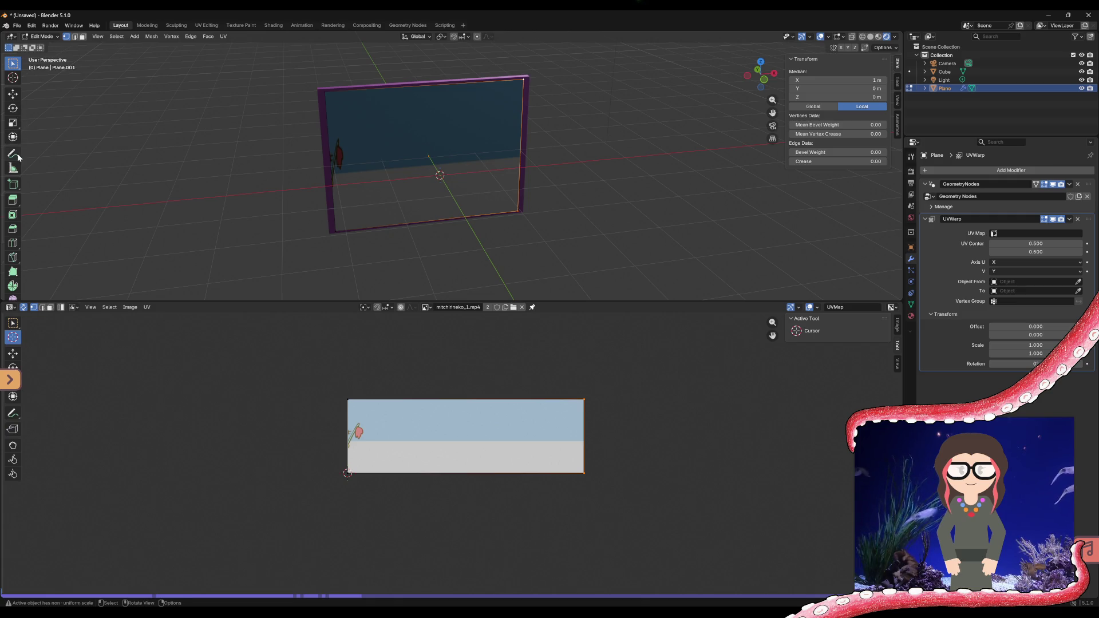
- Scale the selected right edge inward along the X axis with the Scale tool
left_click(13, 122)
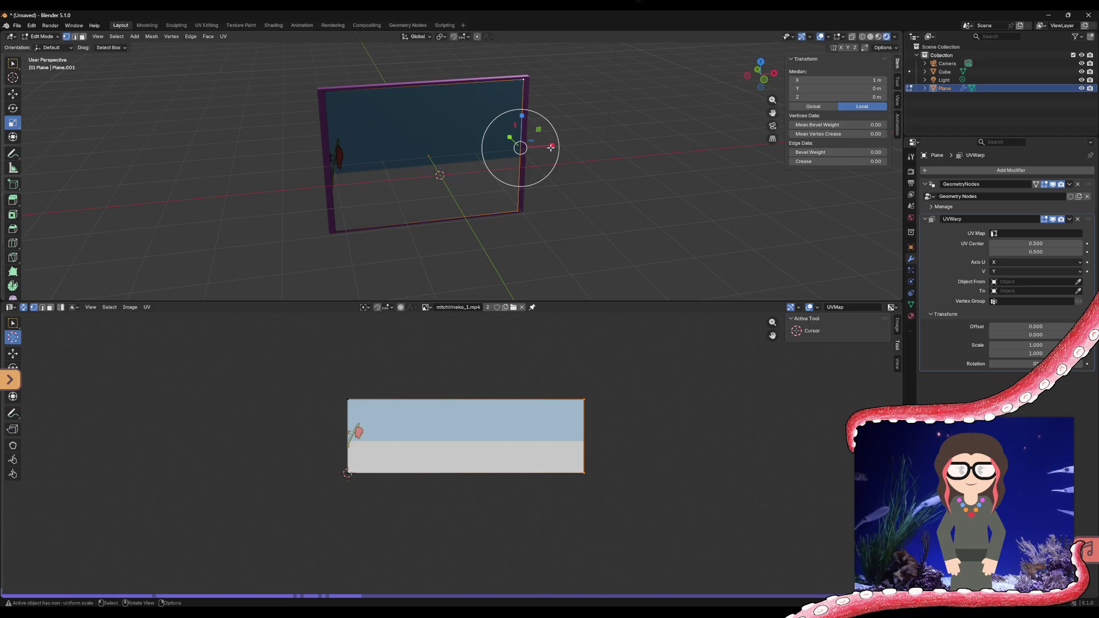
left_click_drag(553, 147, 547, 147)
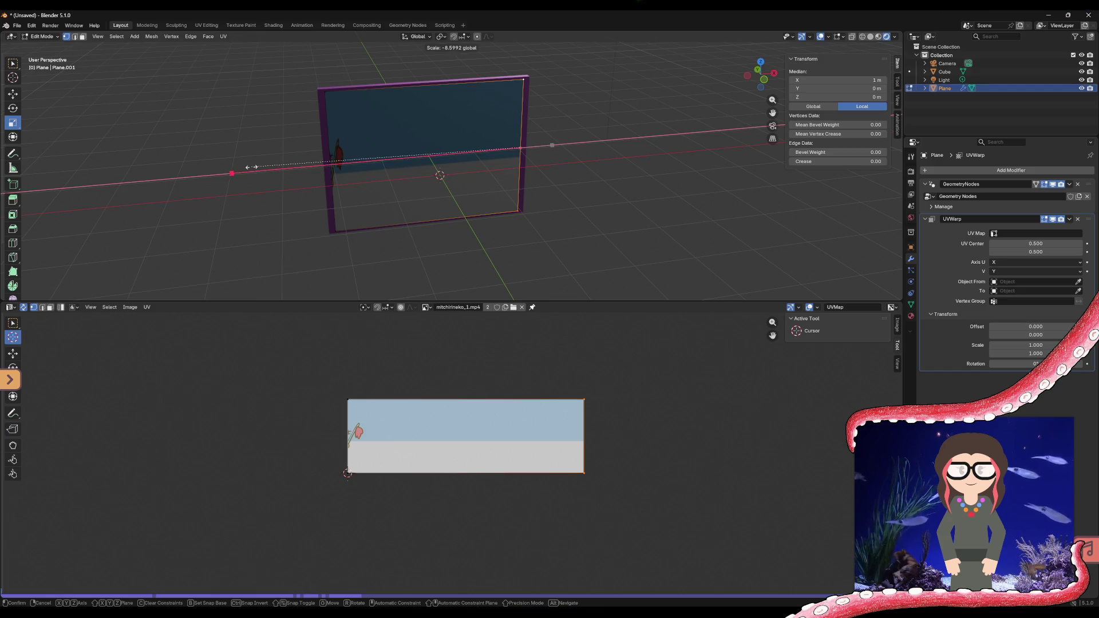
left_click_drag(461, 154, 250, 167)
left_click(309, 171)
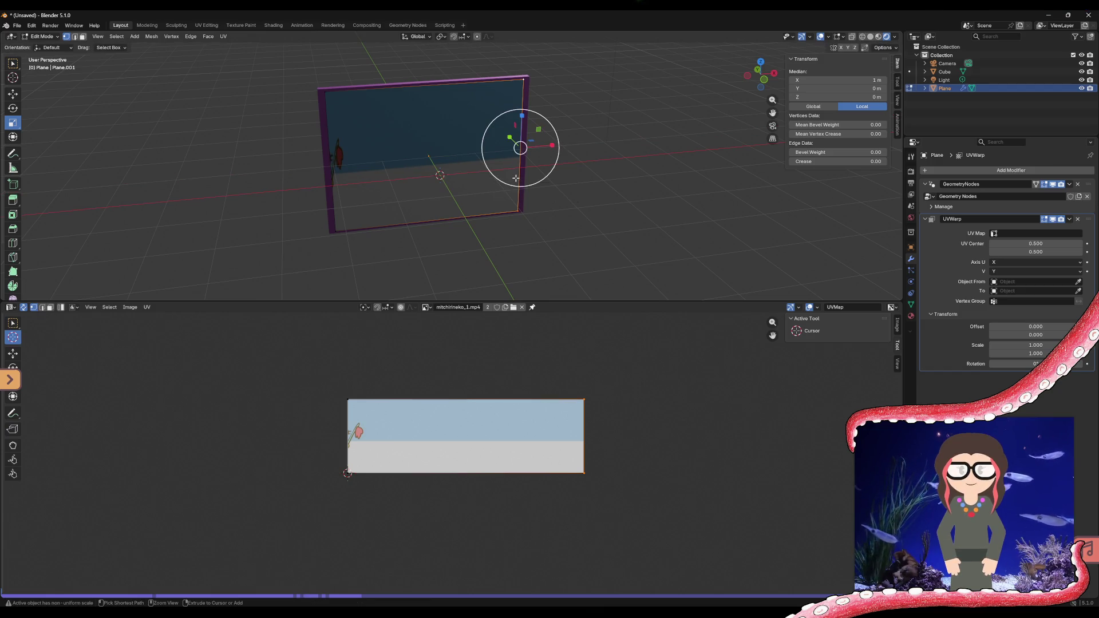
- Select the whole face and scale it along X into a narrow central strip, then deselect
left_click(326, 92, "shift")
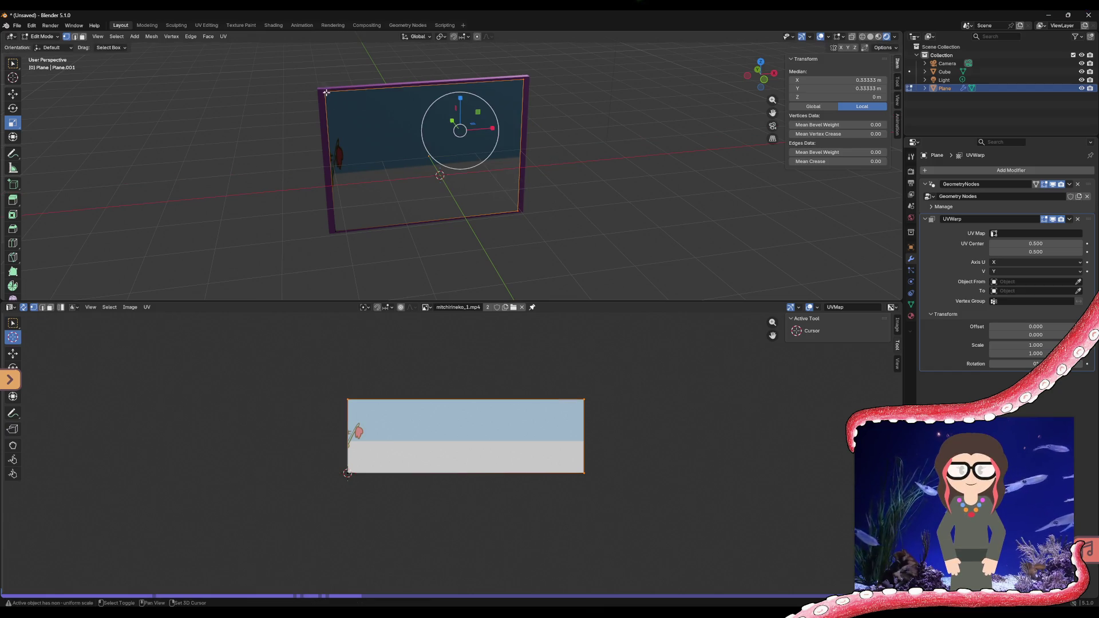
left_click(334, 232, "shift")
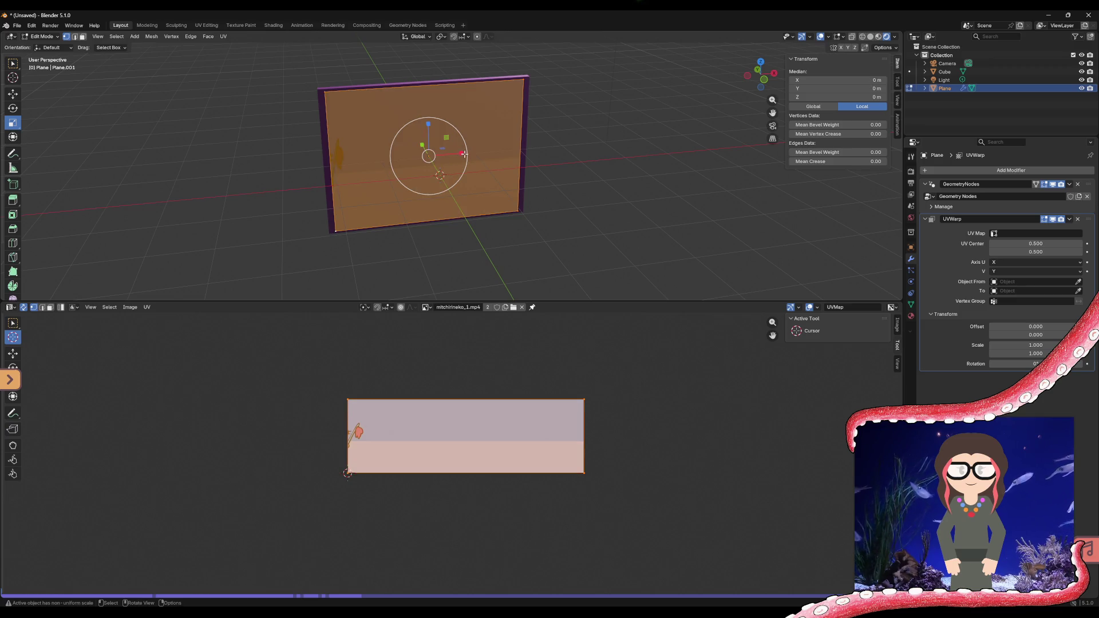
key("s")
key("x")
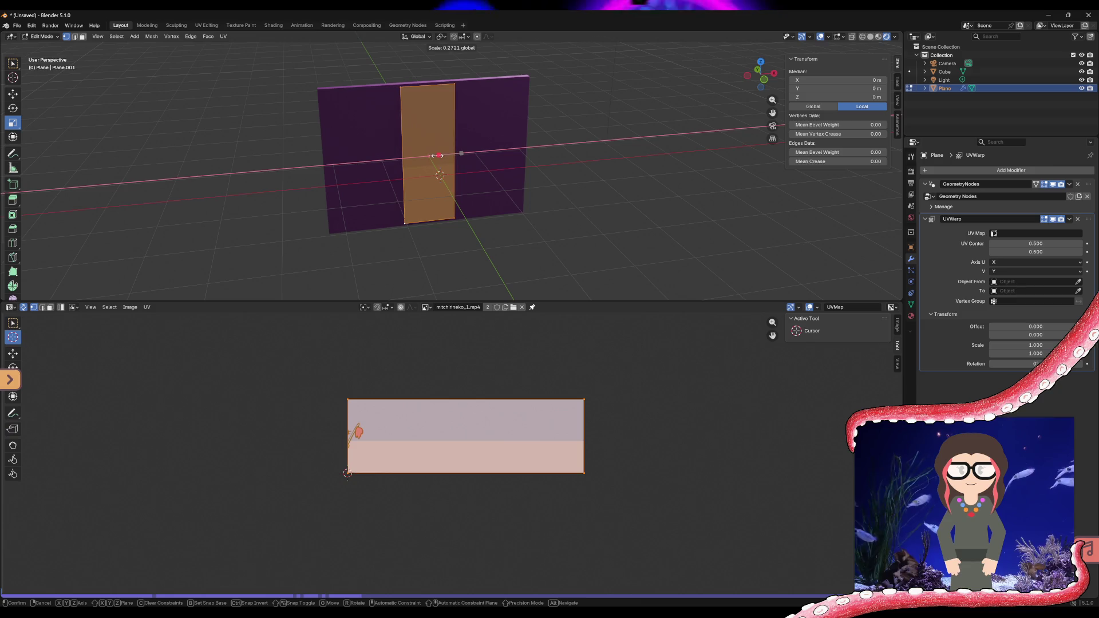
left_click(436, 156)
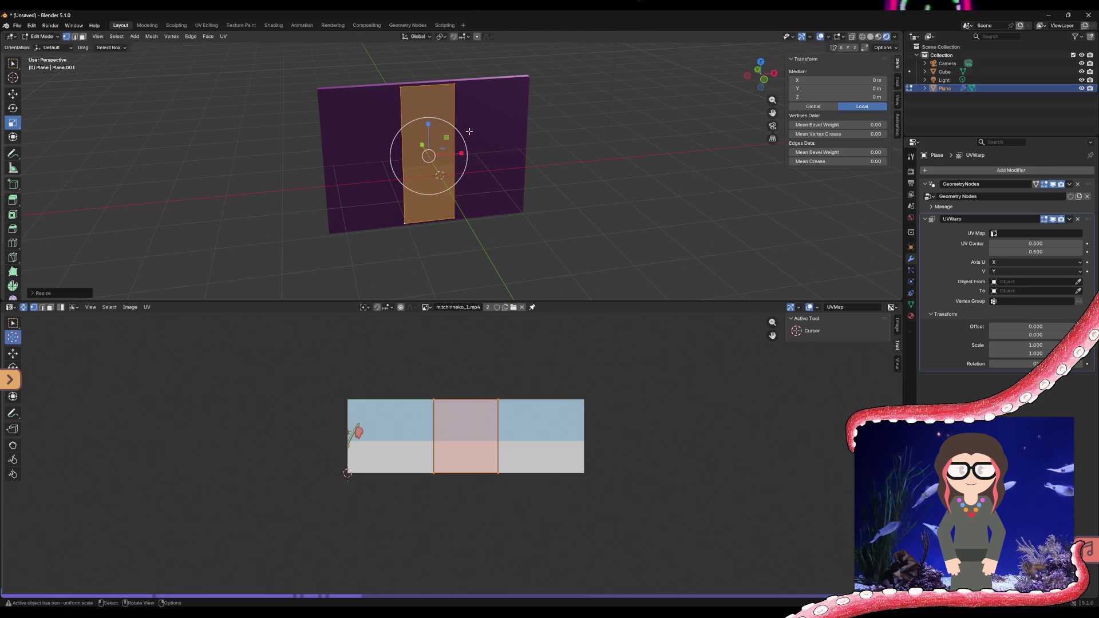
key("alt+a")
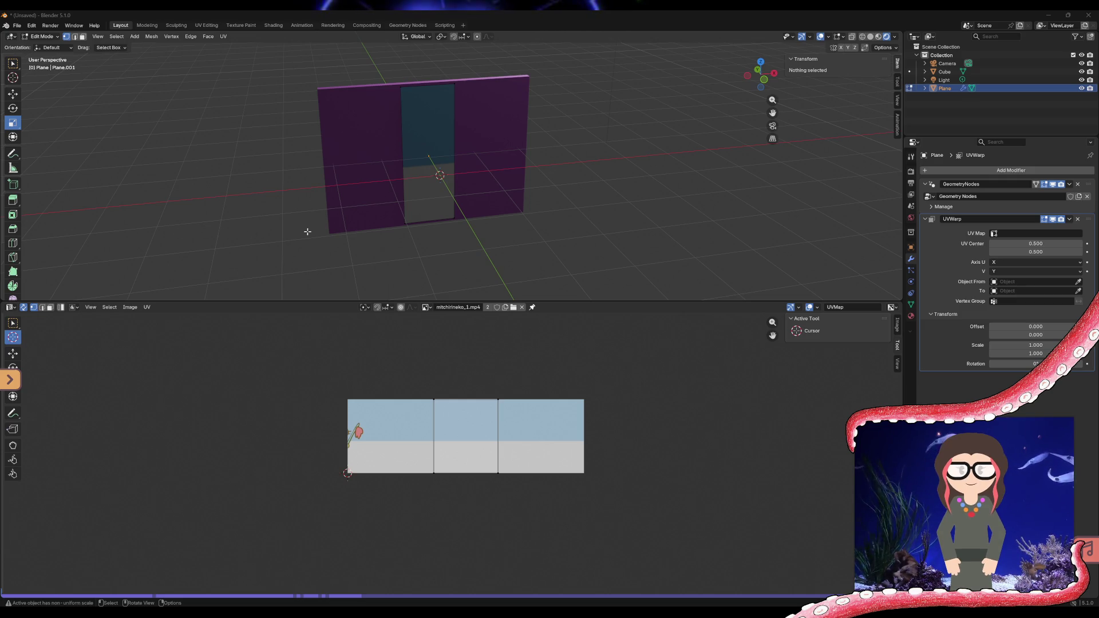
mouse_move(369, 203)
middle_mouse_down()
mouse_move(384, 201)
mouse_move(350, 195)
middle_mouse_up()
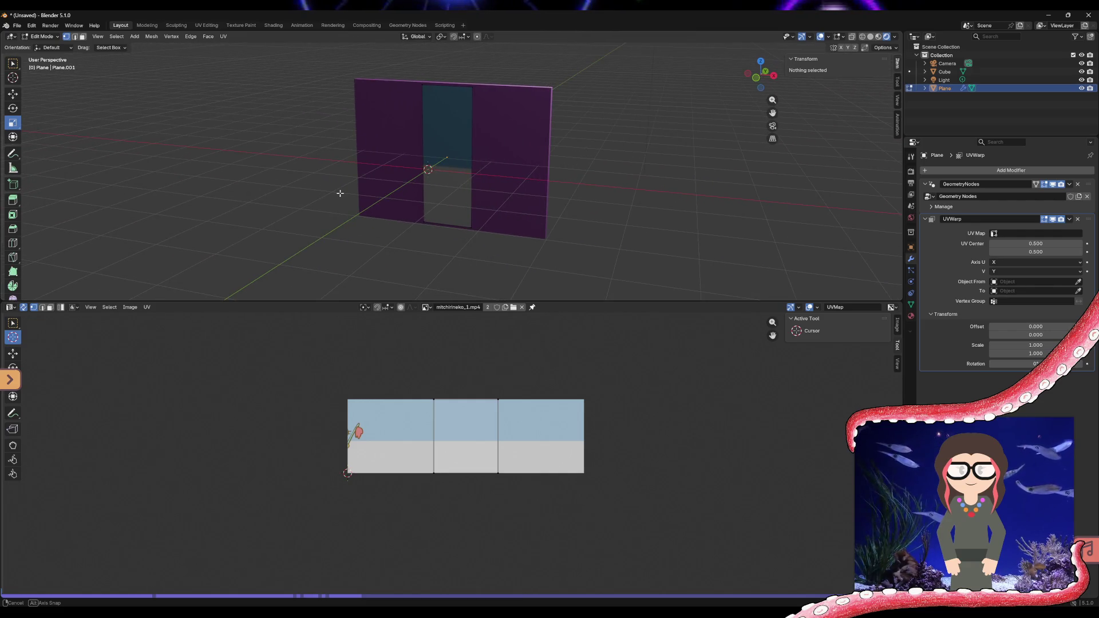
middle_click_drag(350, 195, 369, 197)
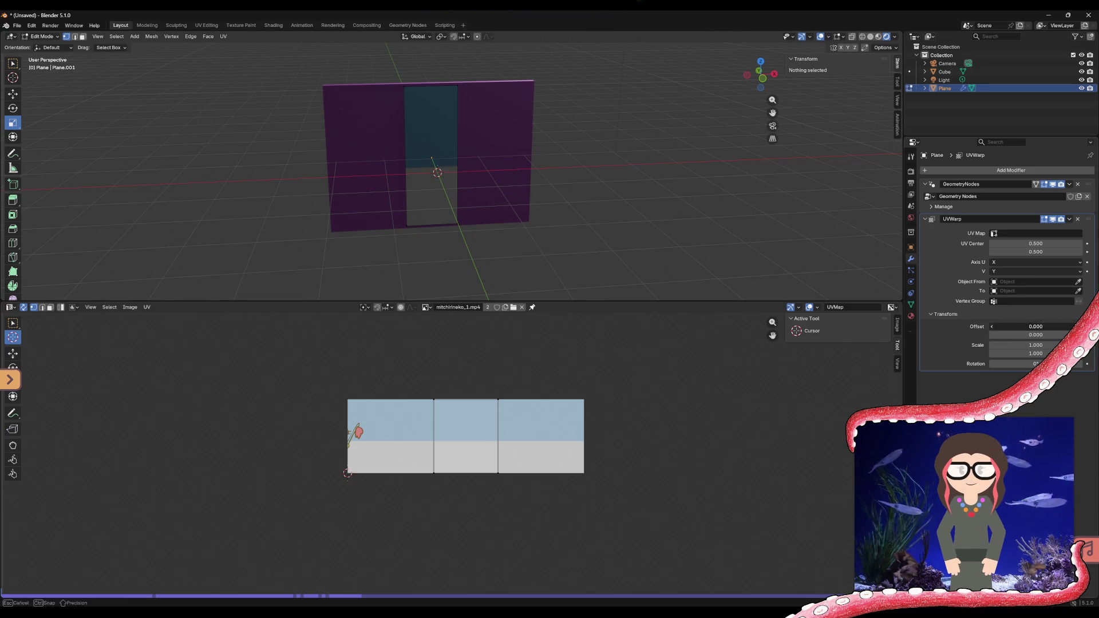
- Set the UV Warp Offset X to -0.35 and select the narrow middle face
mouse_move(1063, 326)
left_mouse_down()
mouse_move(1014, 326)
mouse_move(1039, 326)
left_mouse_up()
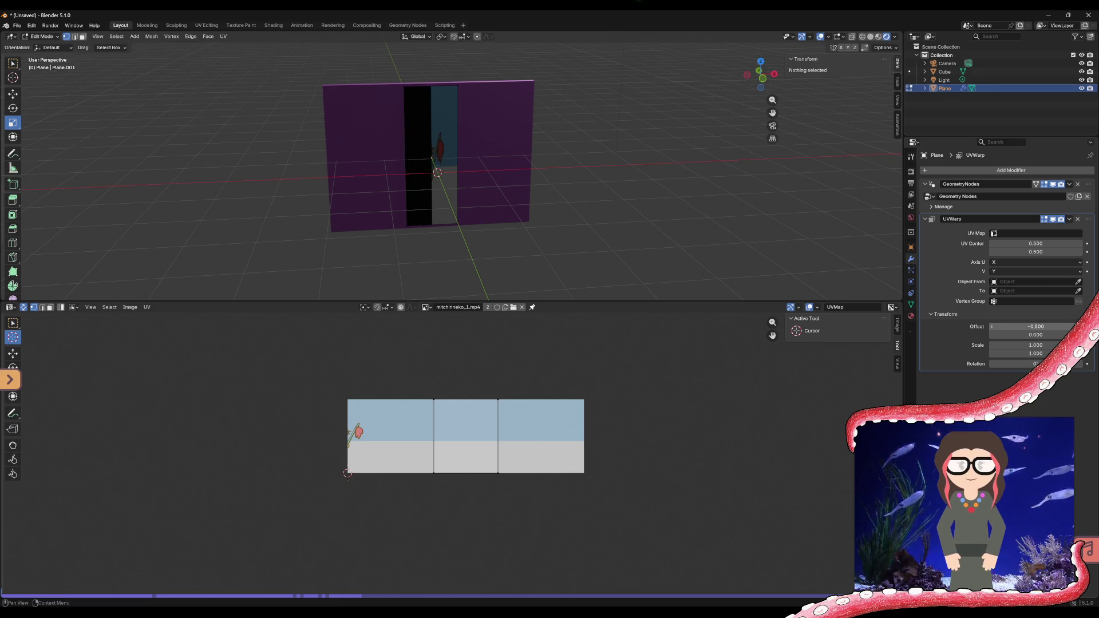
left_click(1039, 327)
type("-")
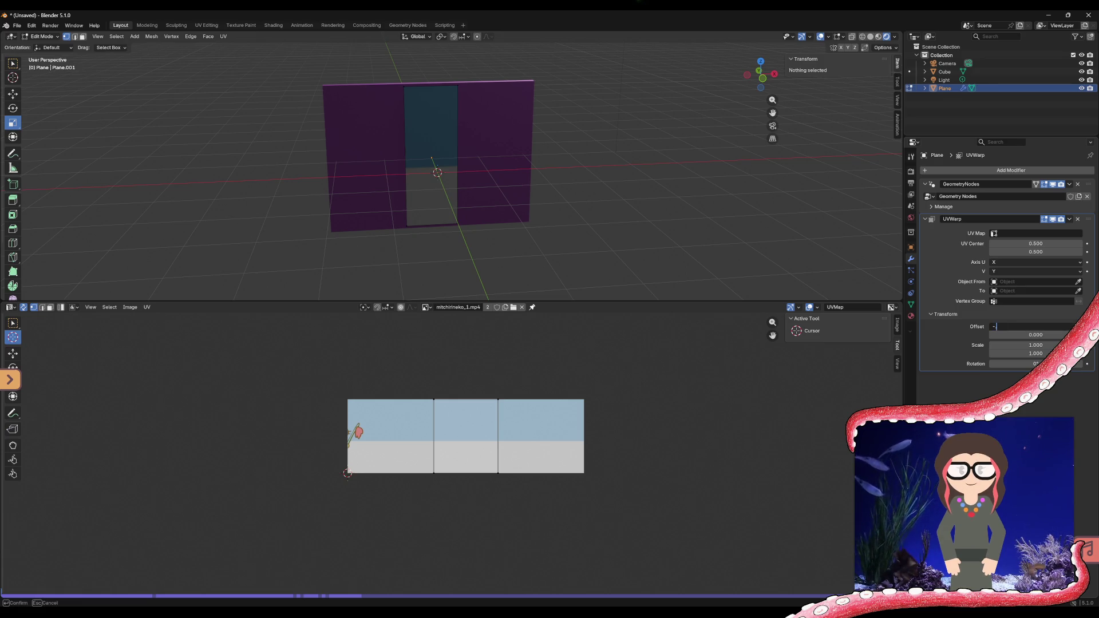
type(".35")
key("Return")
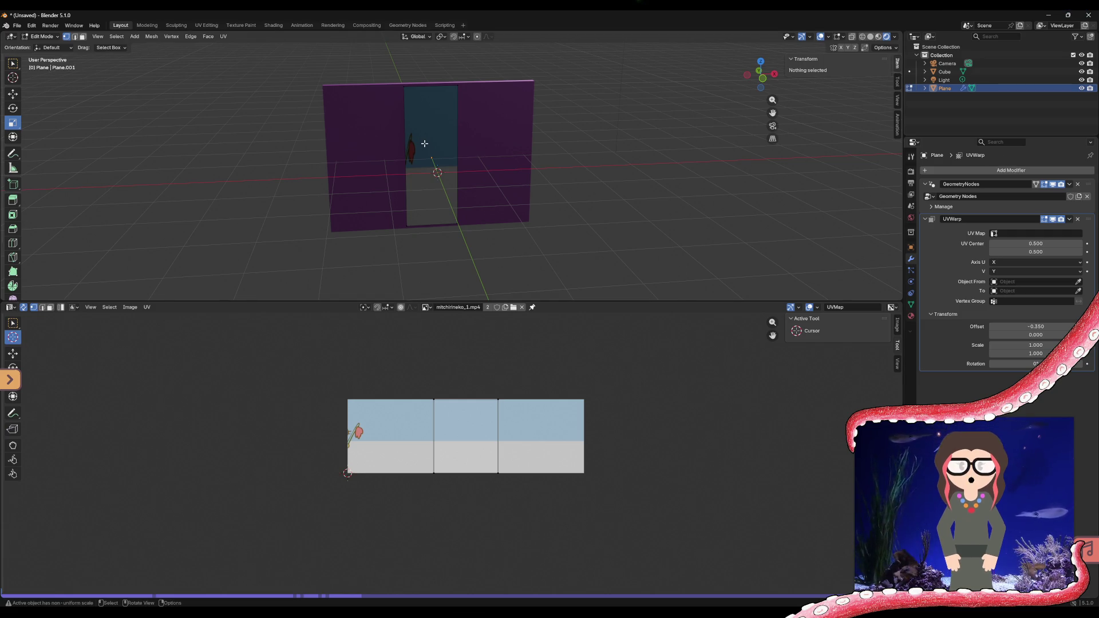
left_click_drag(469, 83, 377, 231)
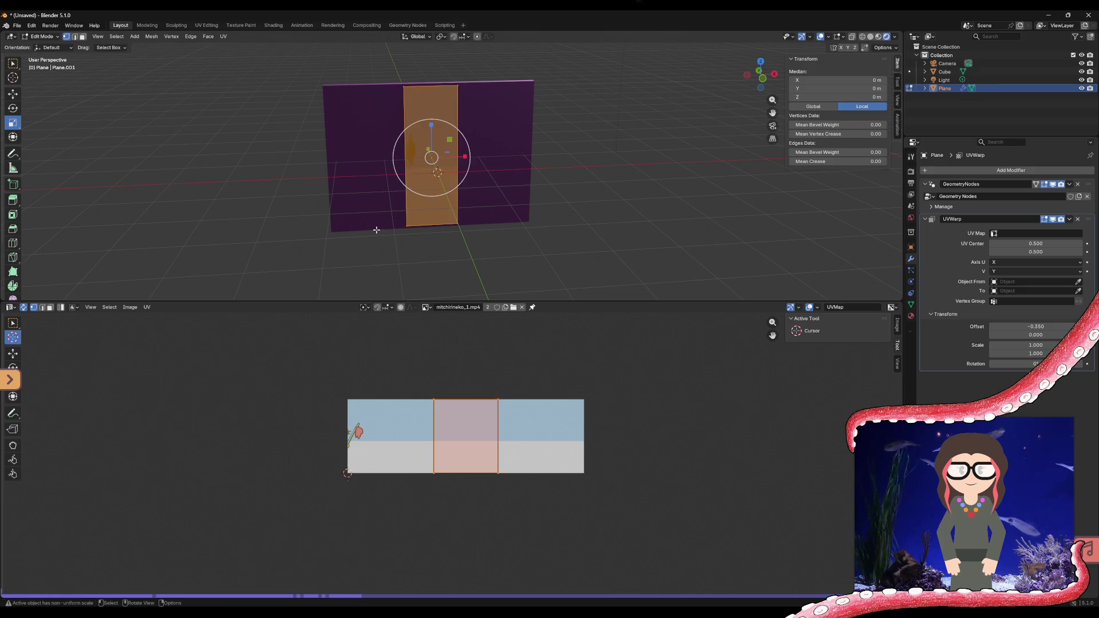
- Move the strip face to the plane's left edge and reset UV Warp Offset X to 0
left_click(13, 95)
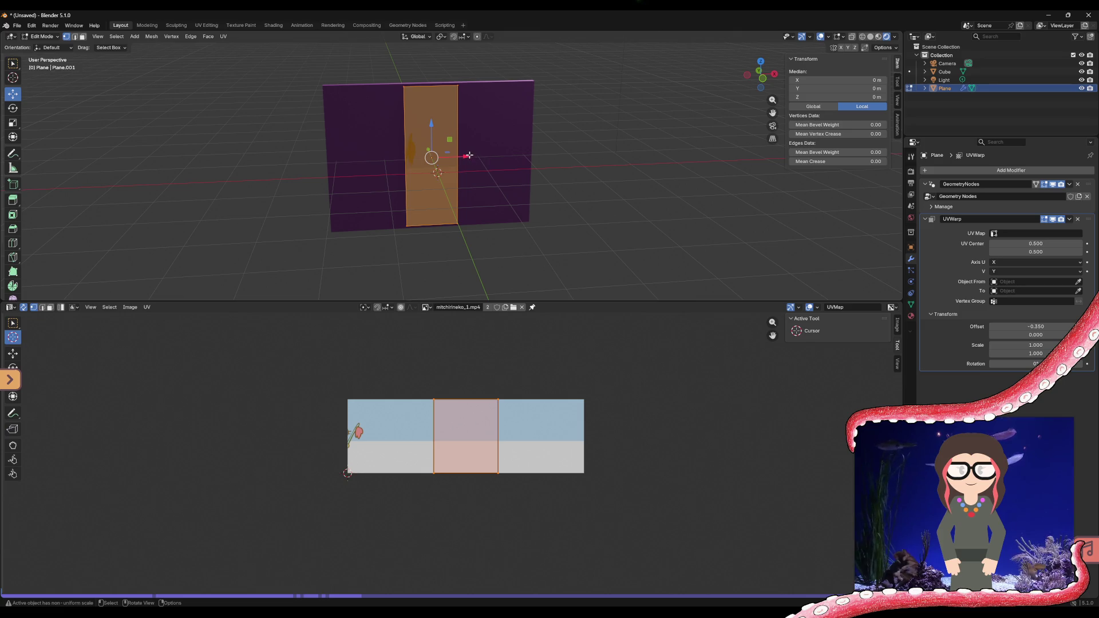
left_click_drag(465, 157, 387, 158)
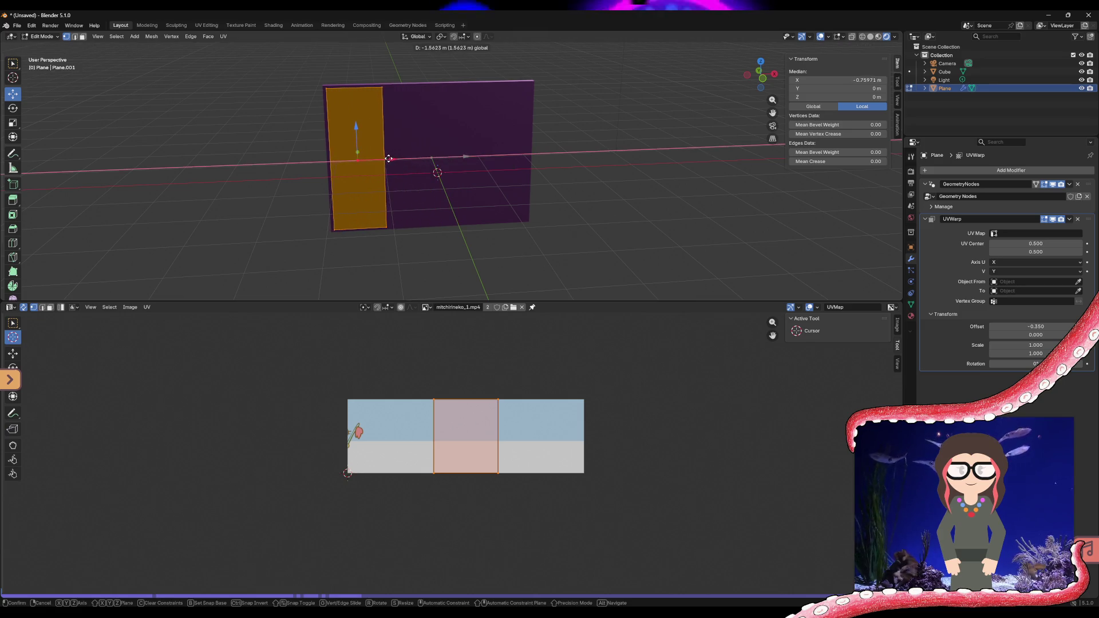
left_click_drag(386, 159, 357, 159)
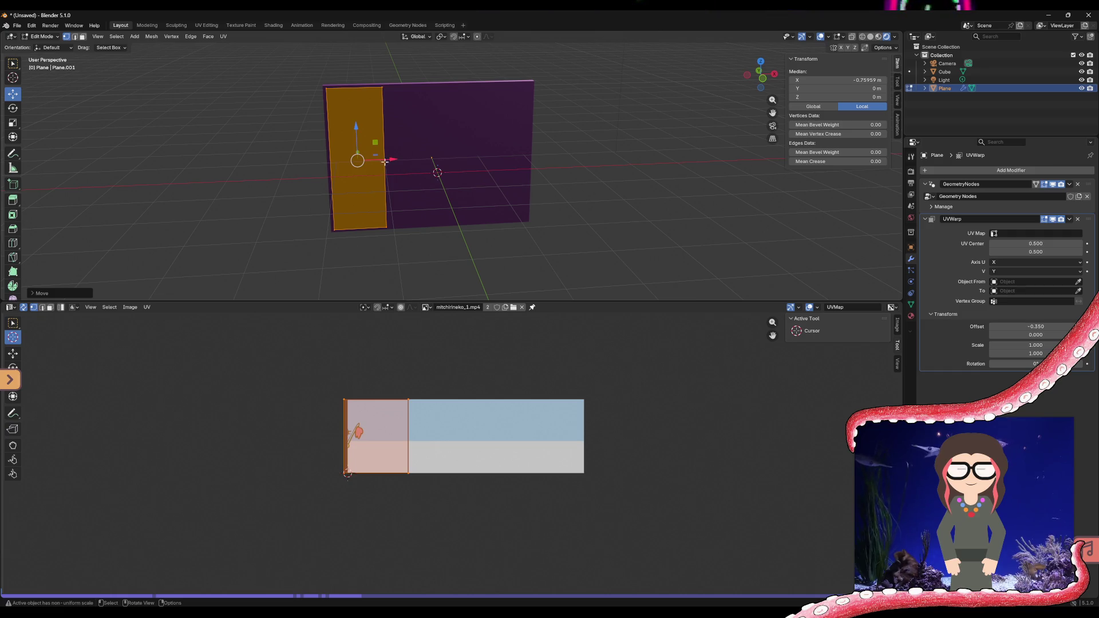
left_click(247, 190)
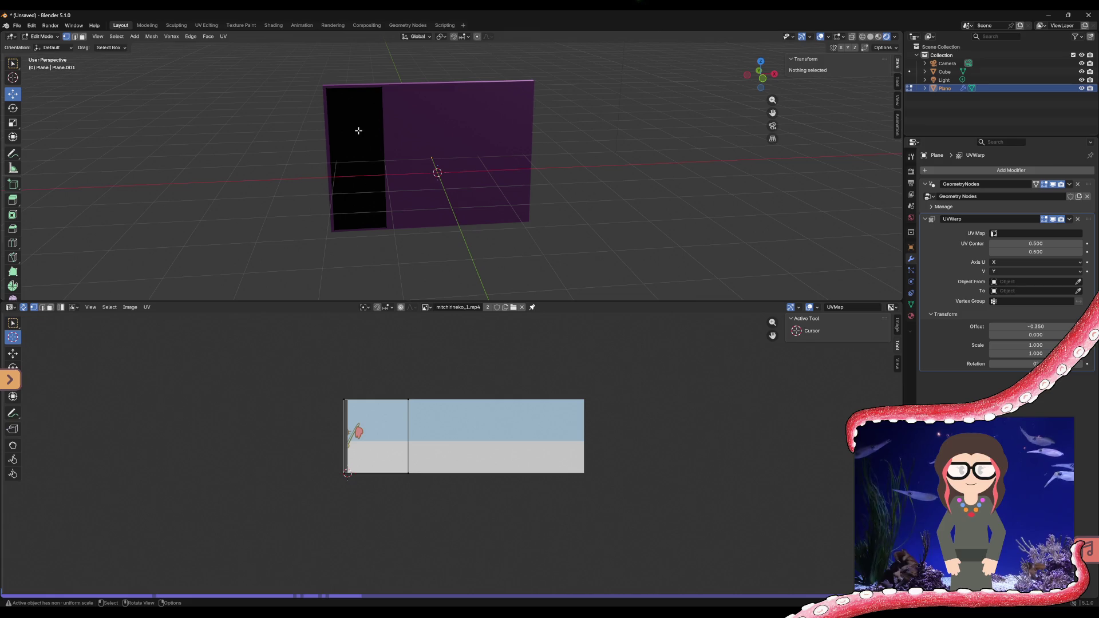
double_click(1036, 327)
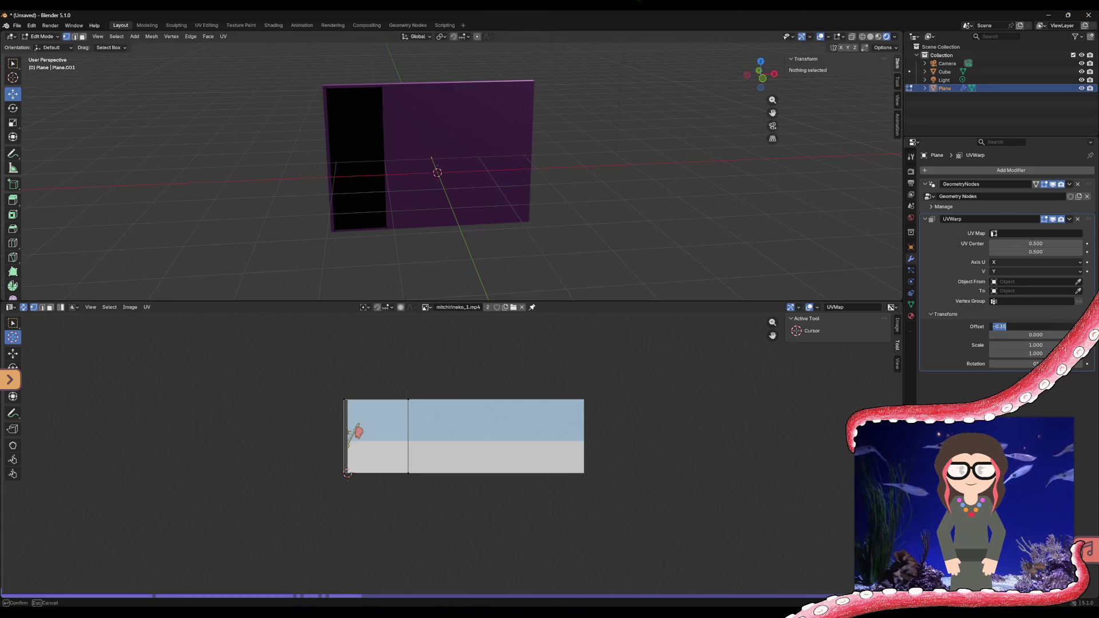
type("0")
key("Return")
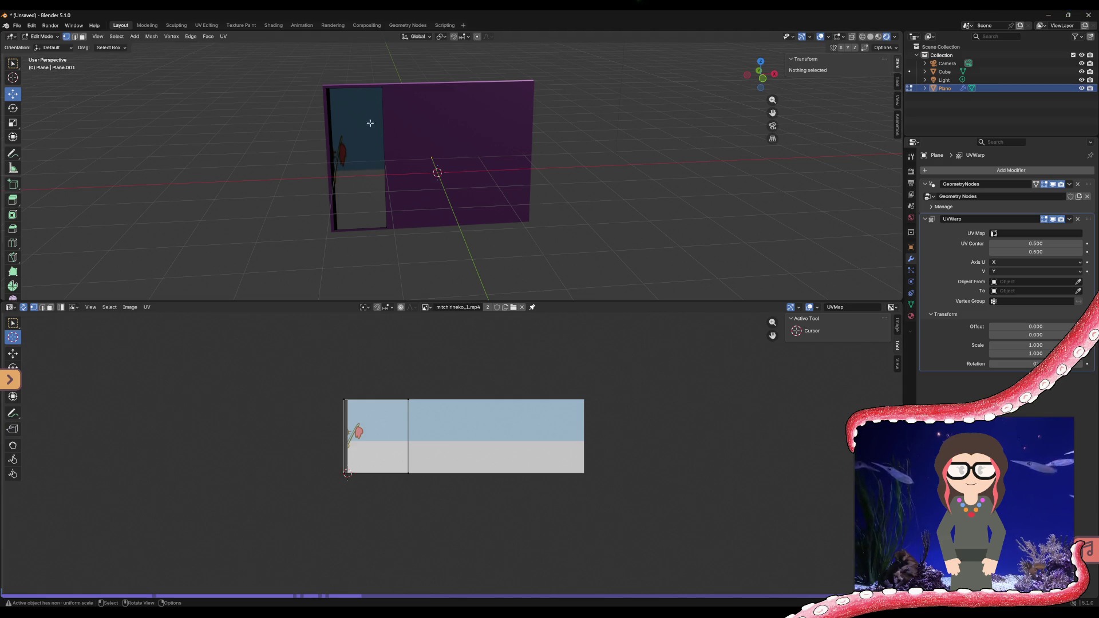
- Select the left strip face and nudge it slightly along X
left_click_drag(405, 73, 281, 235)
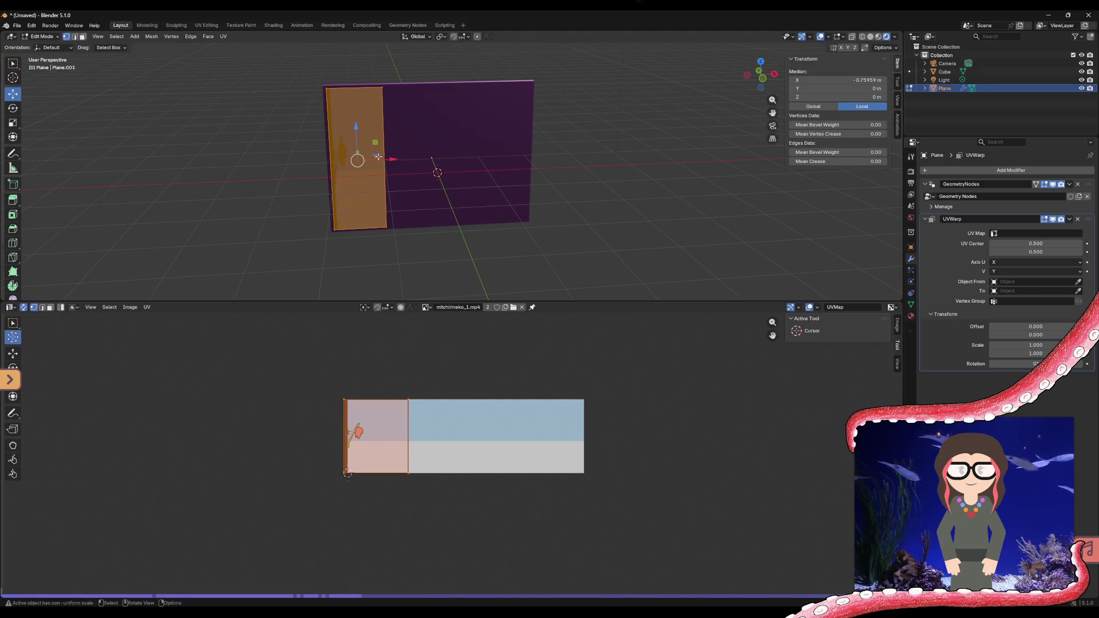
left_click_drag(391, 158, 393, 158)
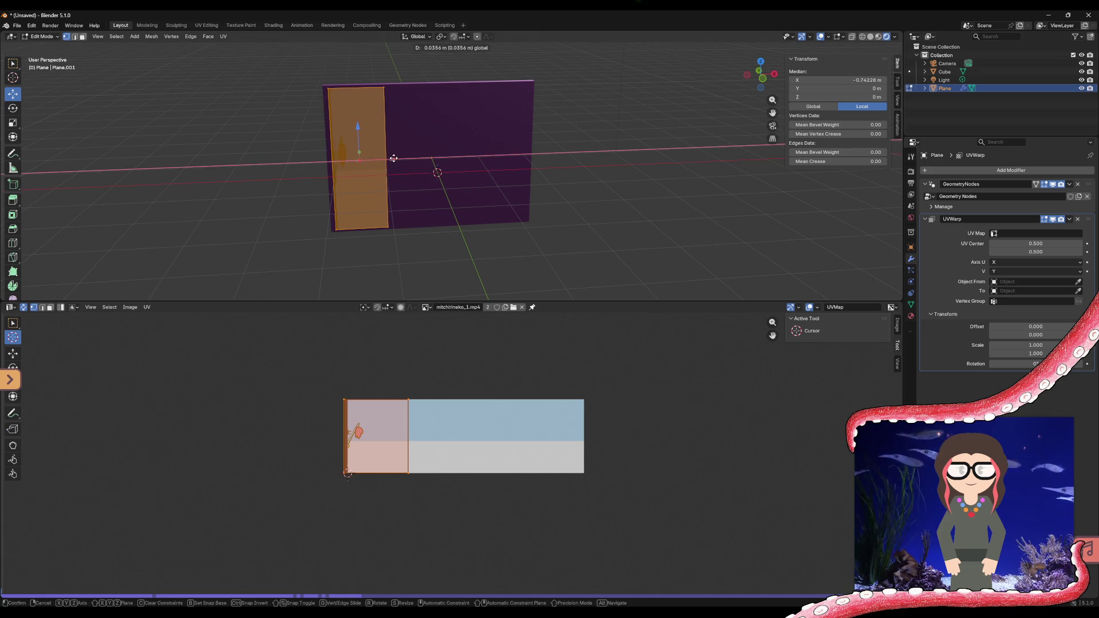
left_click(394, 158)
left_click(271, 159)
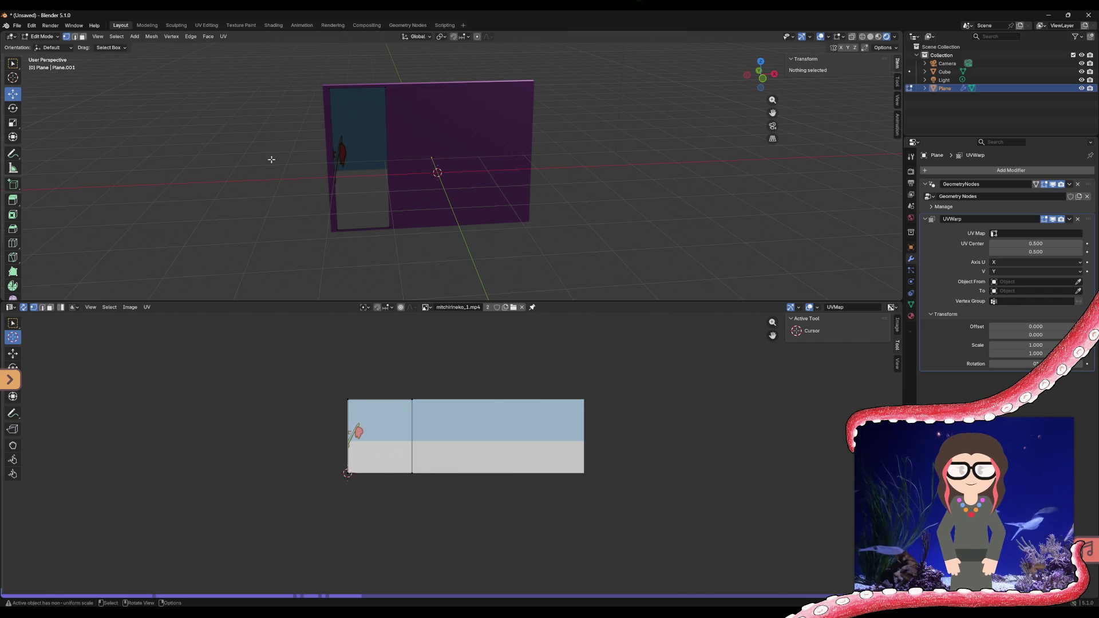
- Inspect the plane from several angles and return it to Object Mode
left_click_drag(574, 66, 249, 282)
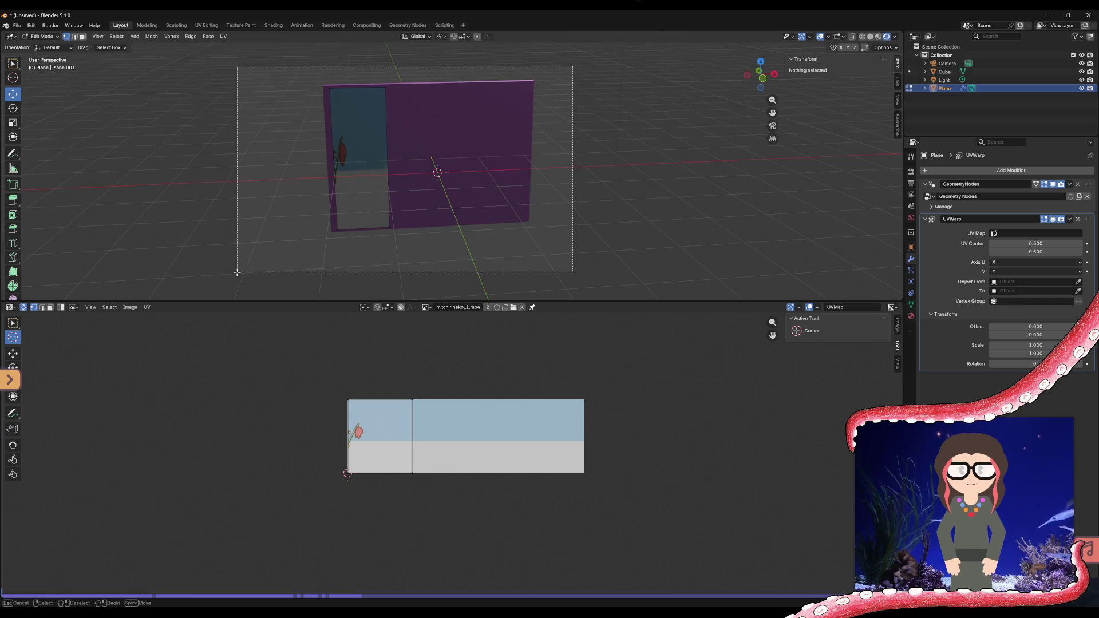
key("alt+a")
middle_click_drag(339, 227, 278, 95)
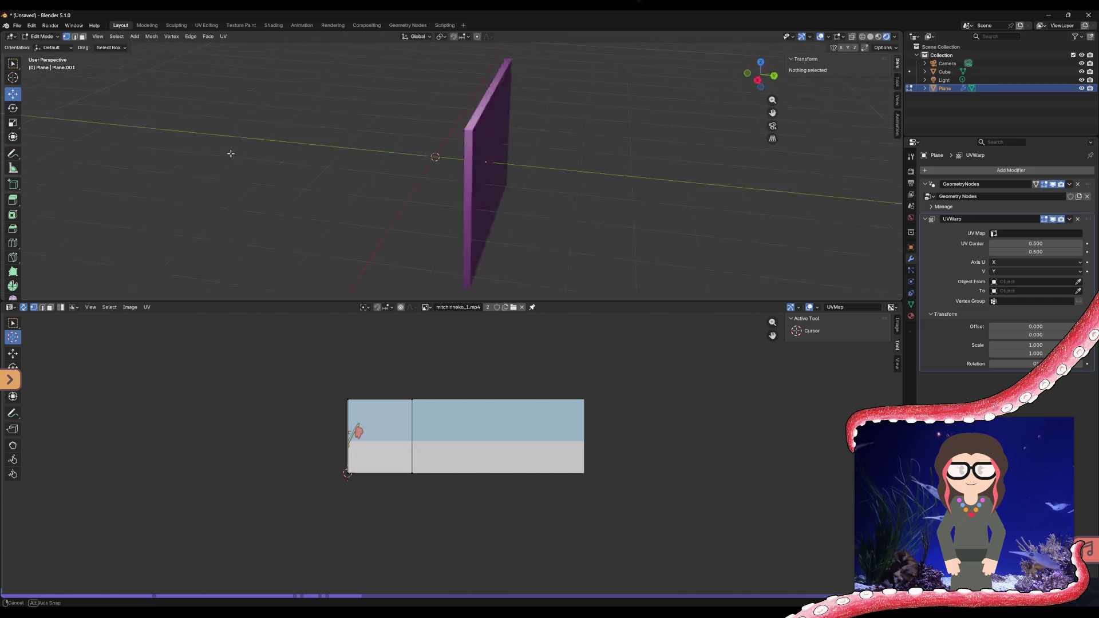
left_click_drag(277, 96, 512, 241)
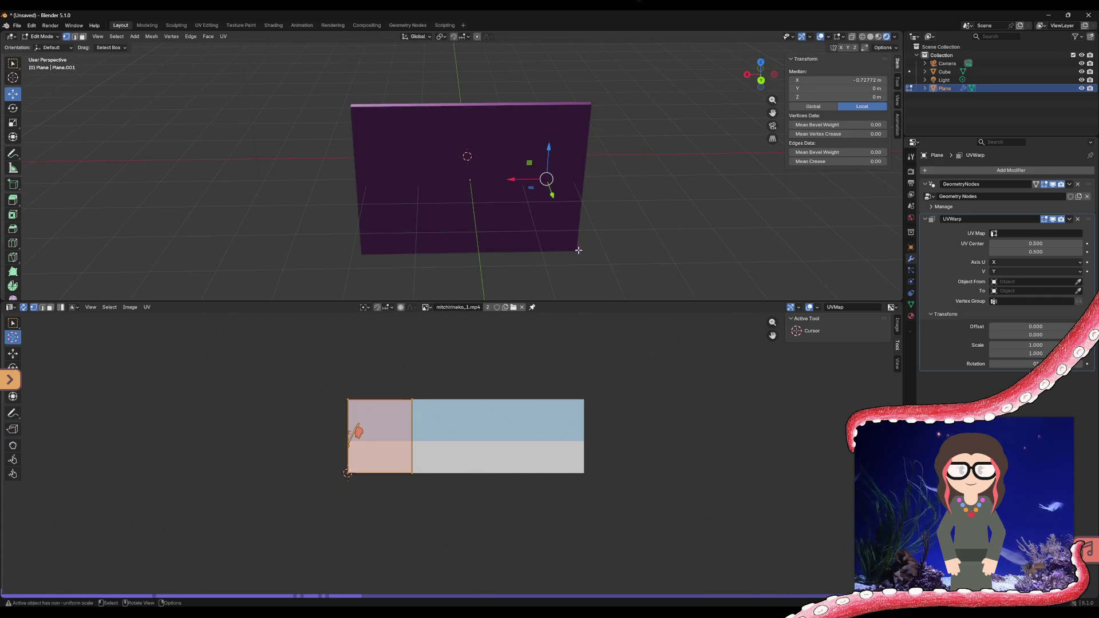
middle_click_drag(598, 260, 638, 232)
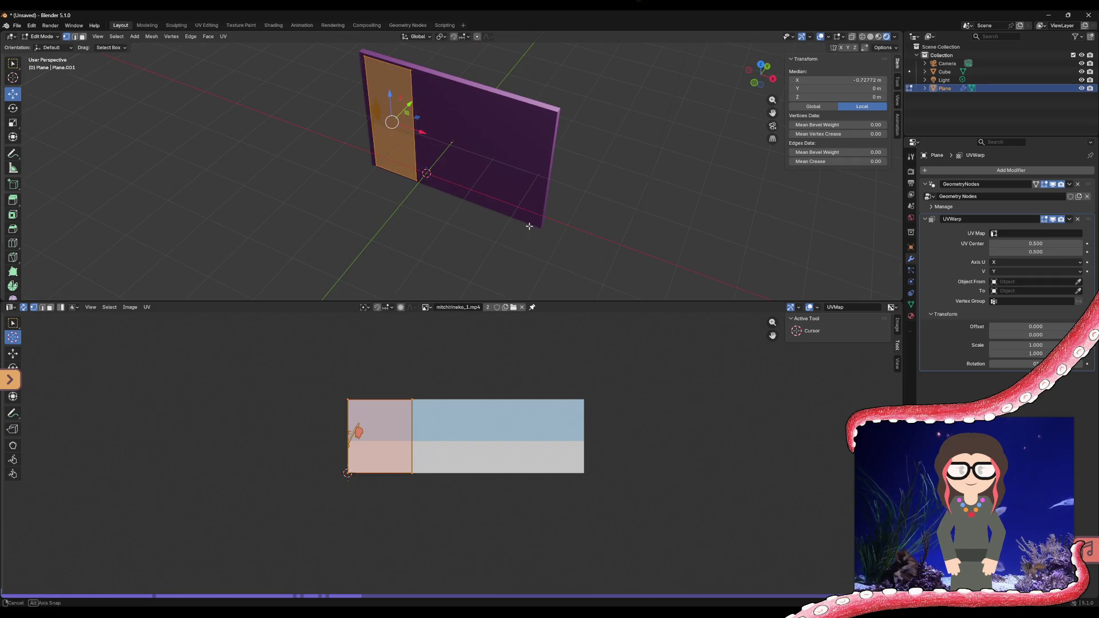
middle_click_drag(530, 226, 601, 197)
left_click(598, 183)
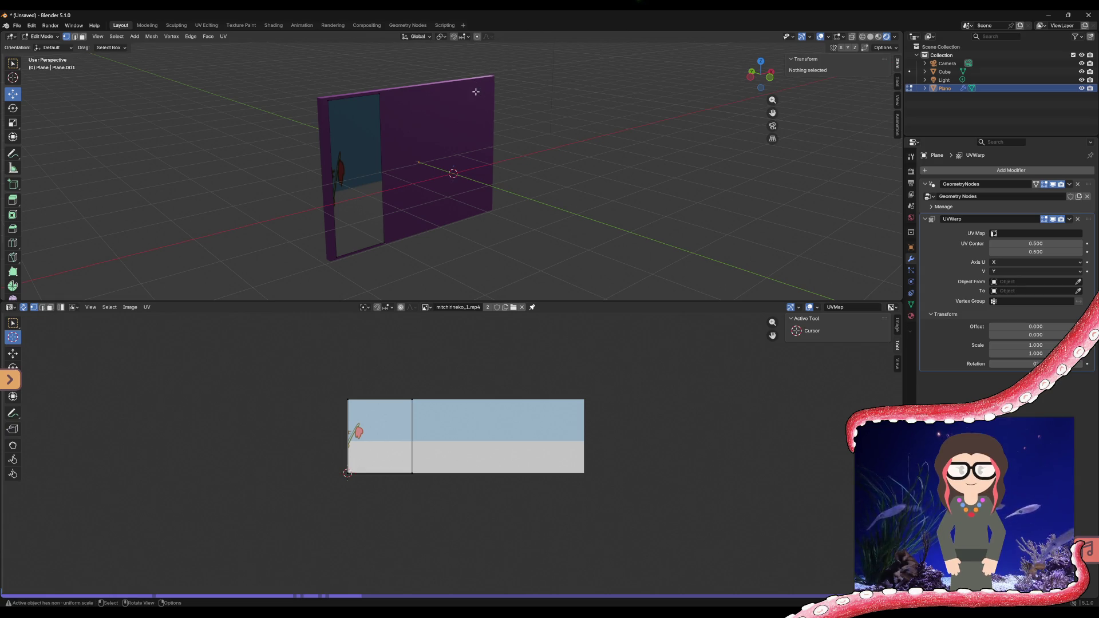
middle_click_drag(483, 87, 487, 119)
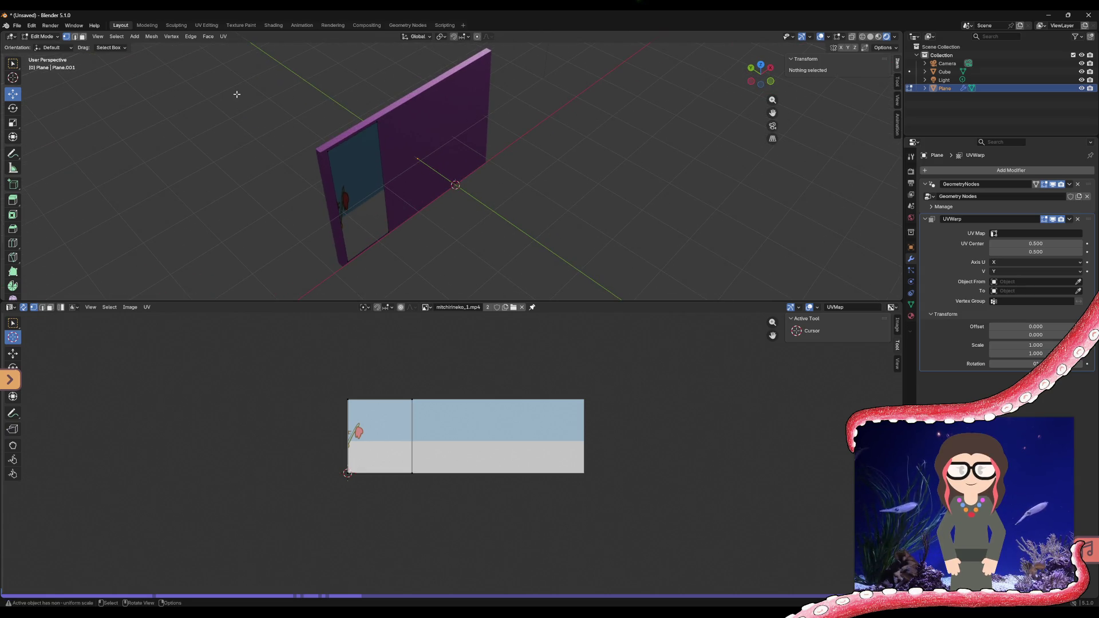
left_click(41, 37)
left_click(43, 45)
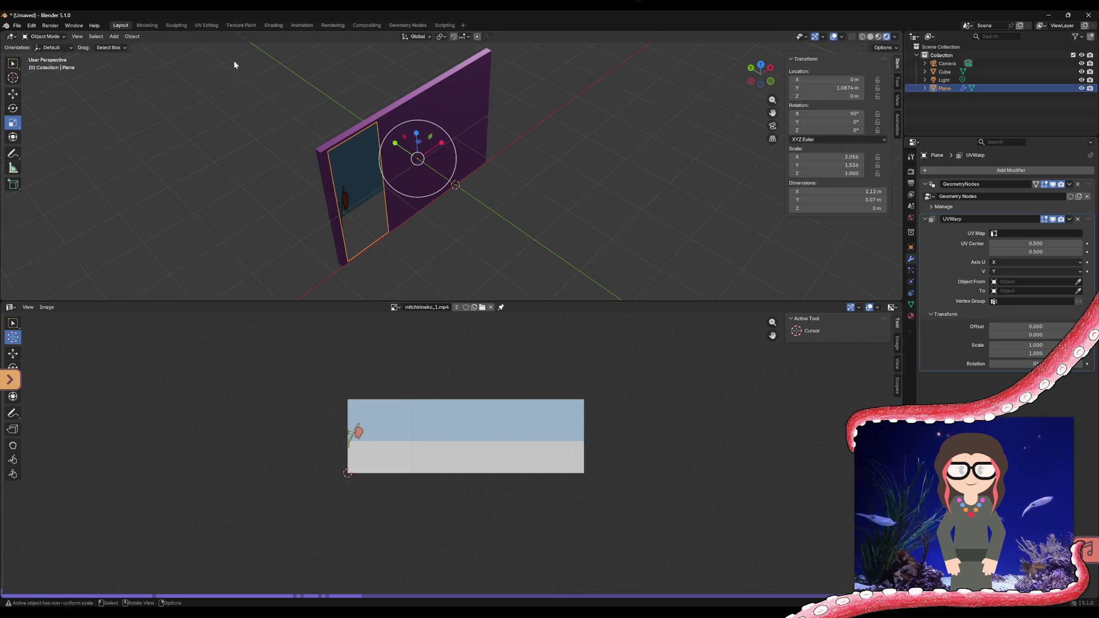
- Edit the cube wall's mesh and squeeze it along X into a narrow strip with the Transform tool
left_click(421, 99)
left_click(48, 37)
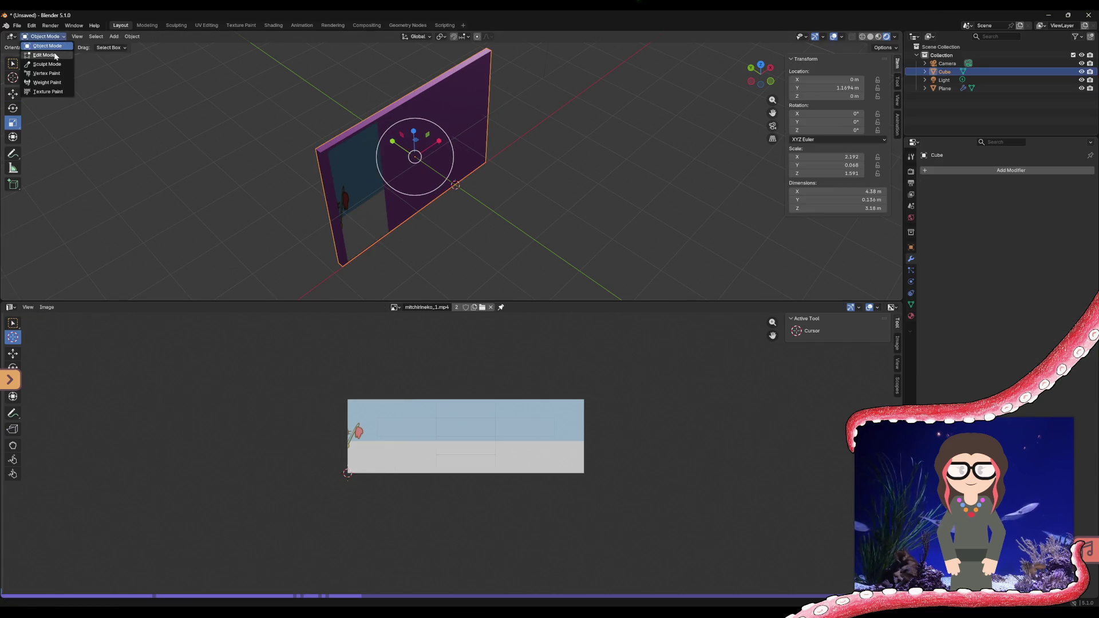
middle_click_drag(428, 135, 380, 138)
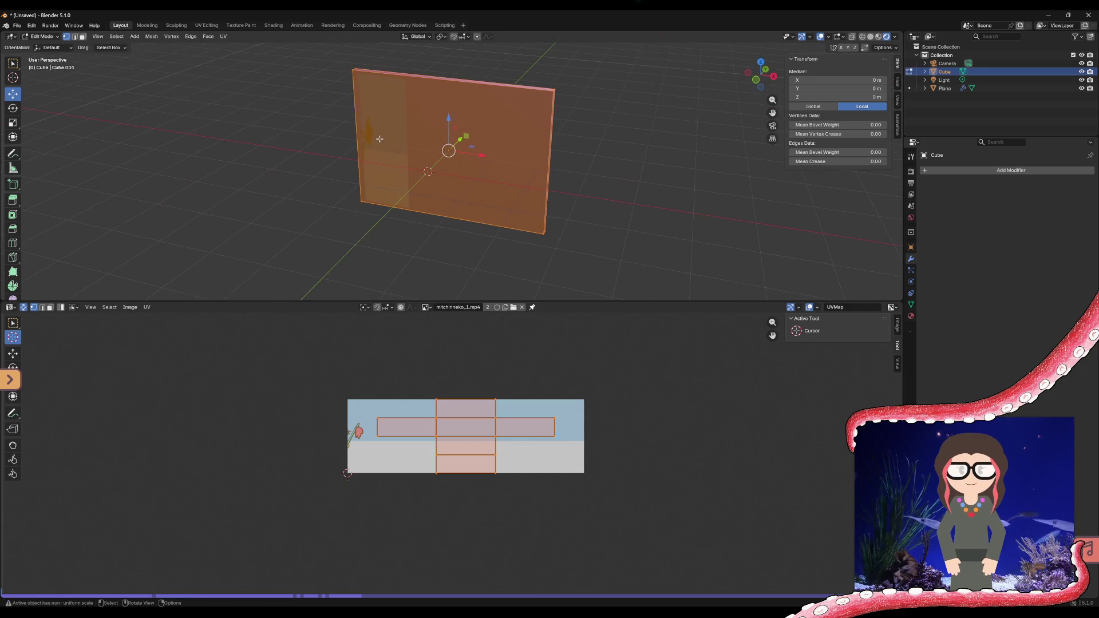
mouse_move(458, 147)
middle_mouse_down()
mouse_move(310, 171)
mouse_move(103, 130)
middle_mouse_up()
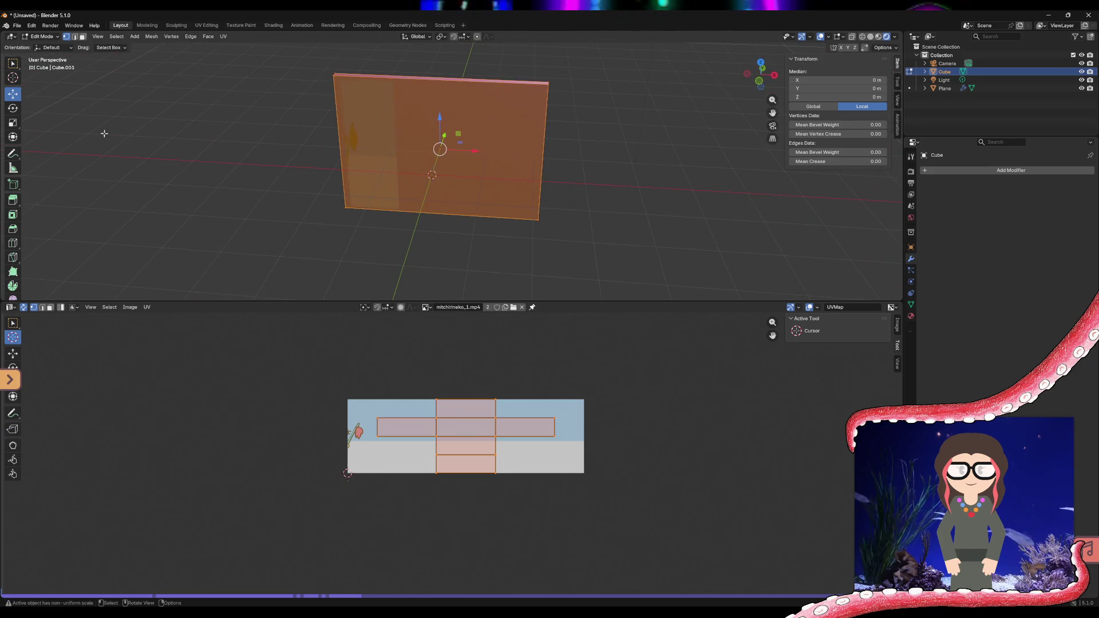
left_click(13, 137)
mouse_move(467, 151)
left_mouse_down()
mouse_move(398, 151)
mouse_move(415, 147)
left_mouse_up()
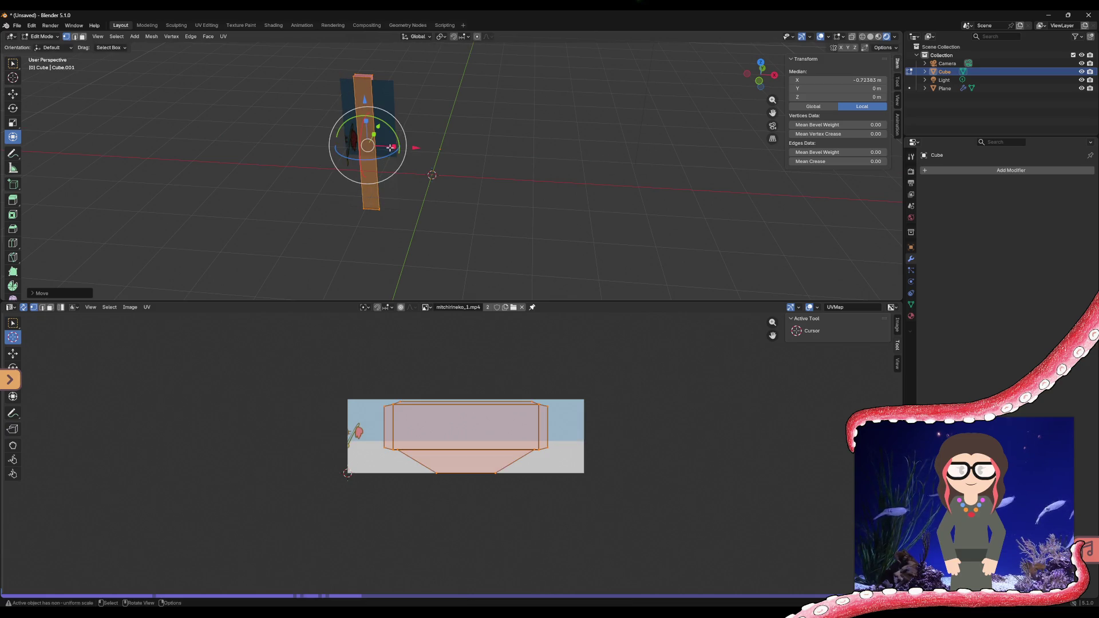
- Widen the strip slightly with S X and shift it along X with G X
key("s")
key("x")
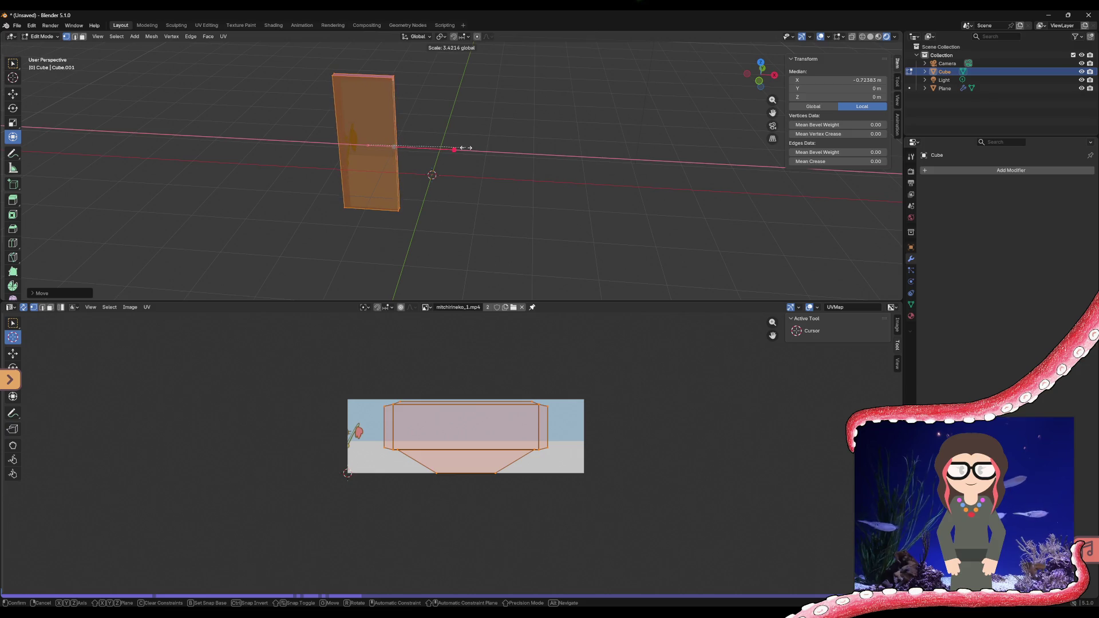
left_click(465, 148)
key("g")
key("x")
left_click(418, 148)
- Select the whole cube mesh and move it along X to line up with the video
key("alt+a")
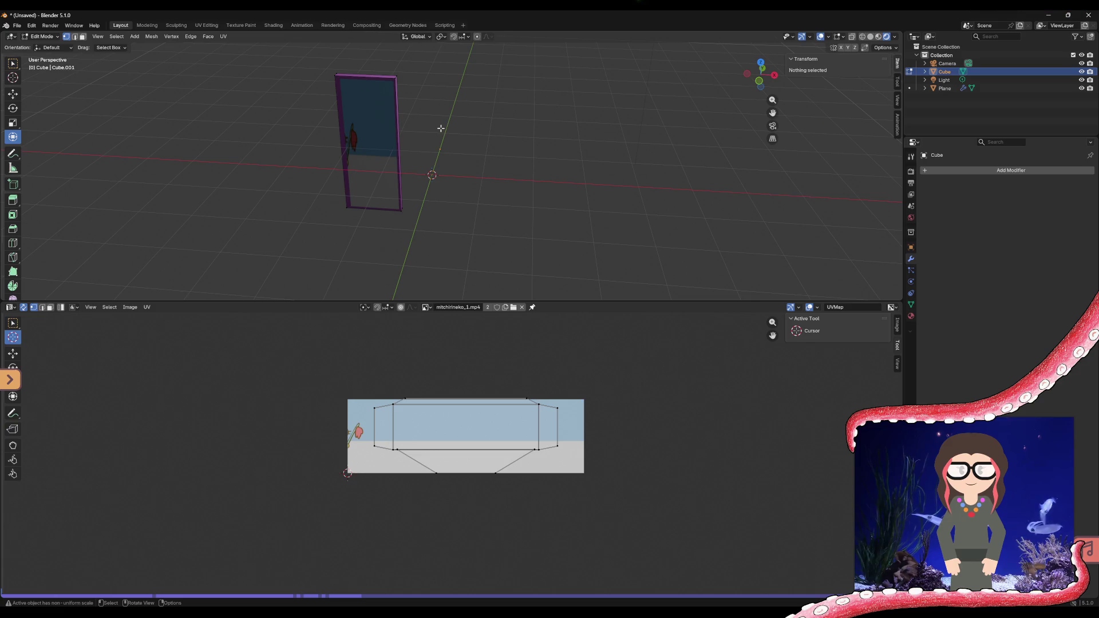
left_click(397, 93)
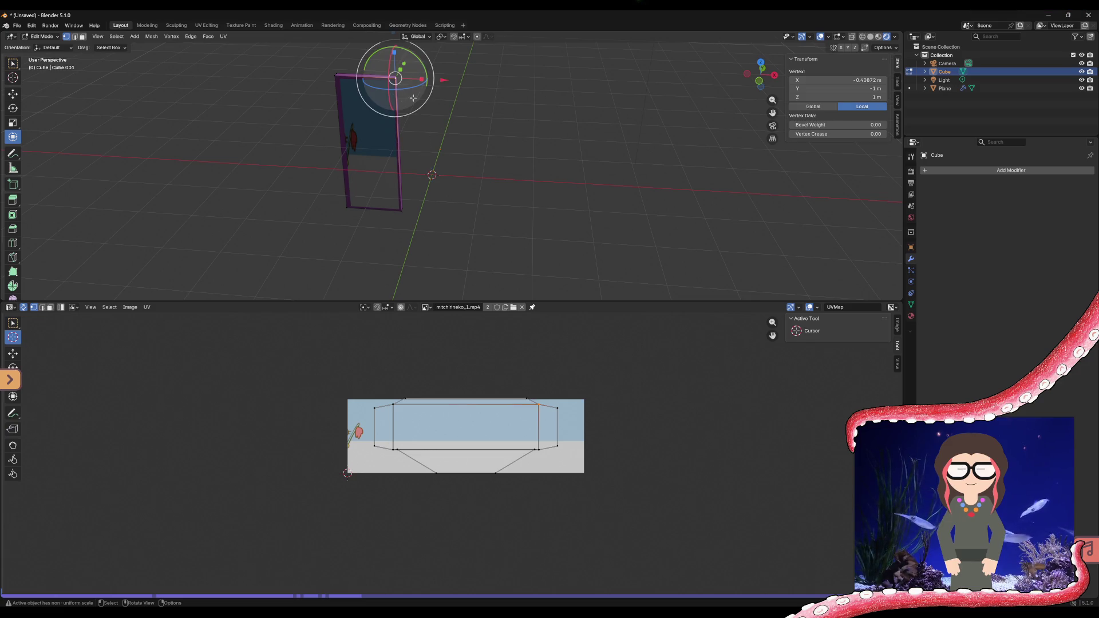
left_click_drag(310, 41, 438, 195)
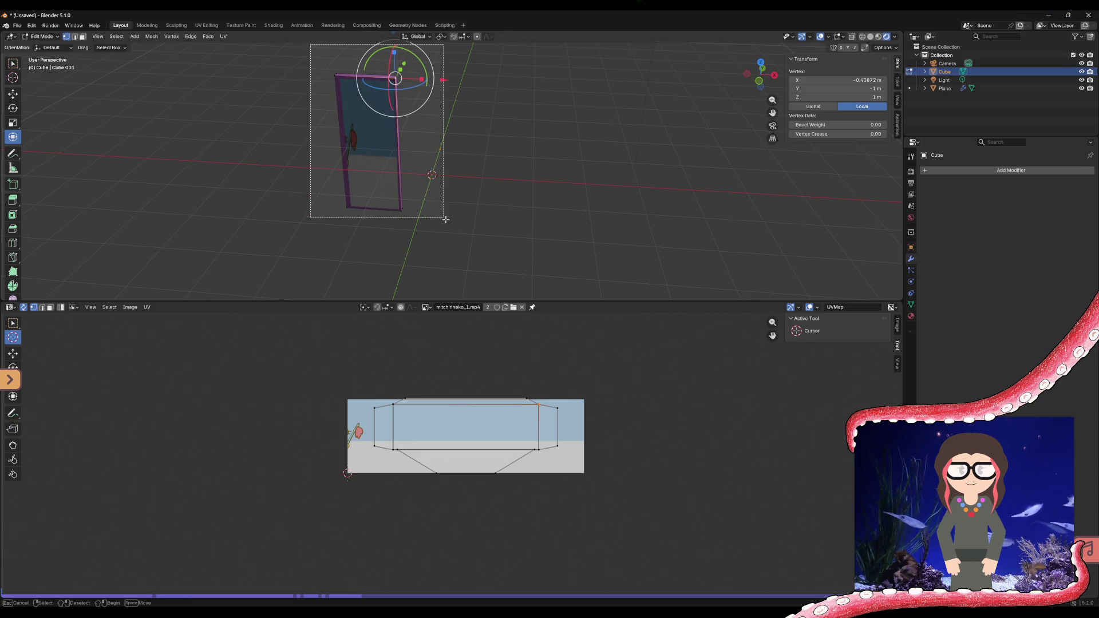
key("g")
key("x")
left_click(421, 138)
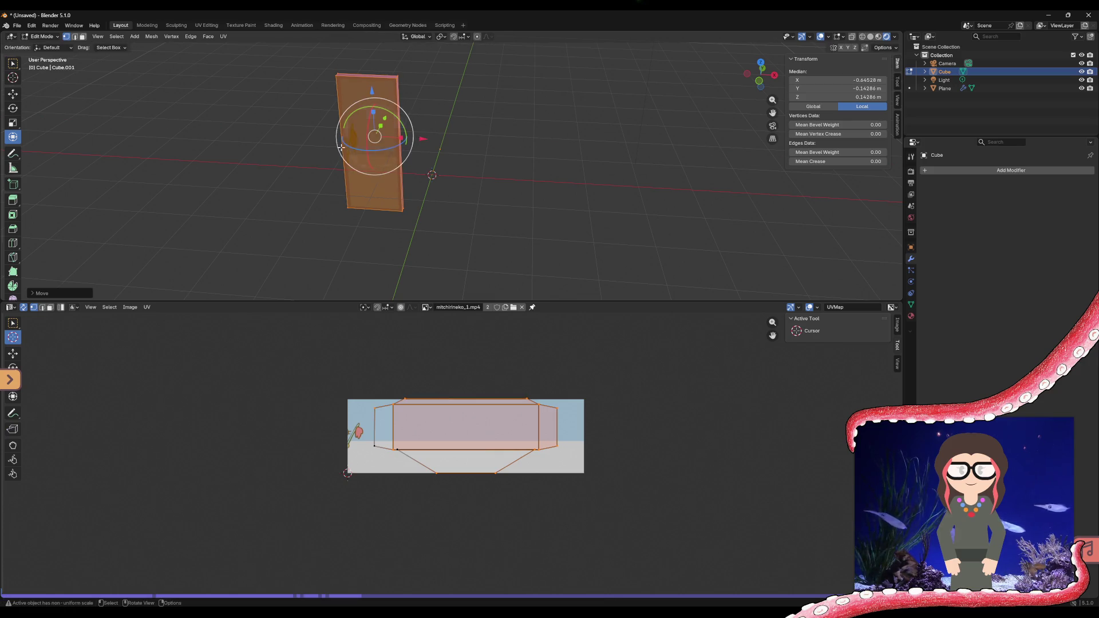
left_click(319, 145)
- Return the cube to Object Mode, try a Y-axis scale and undo it
mouse_move(293, 167)
middle_mouse_down()
mouse_move(737, 161)
mouse_move(679, 163)
middle_mouse_up()
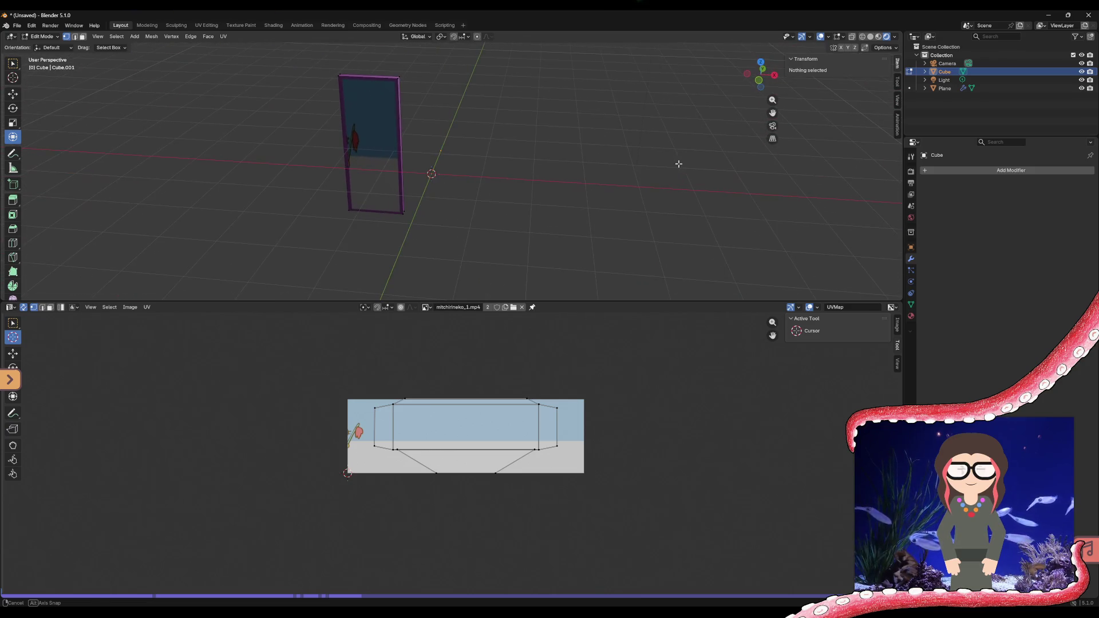
left_click(48, 36)
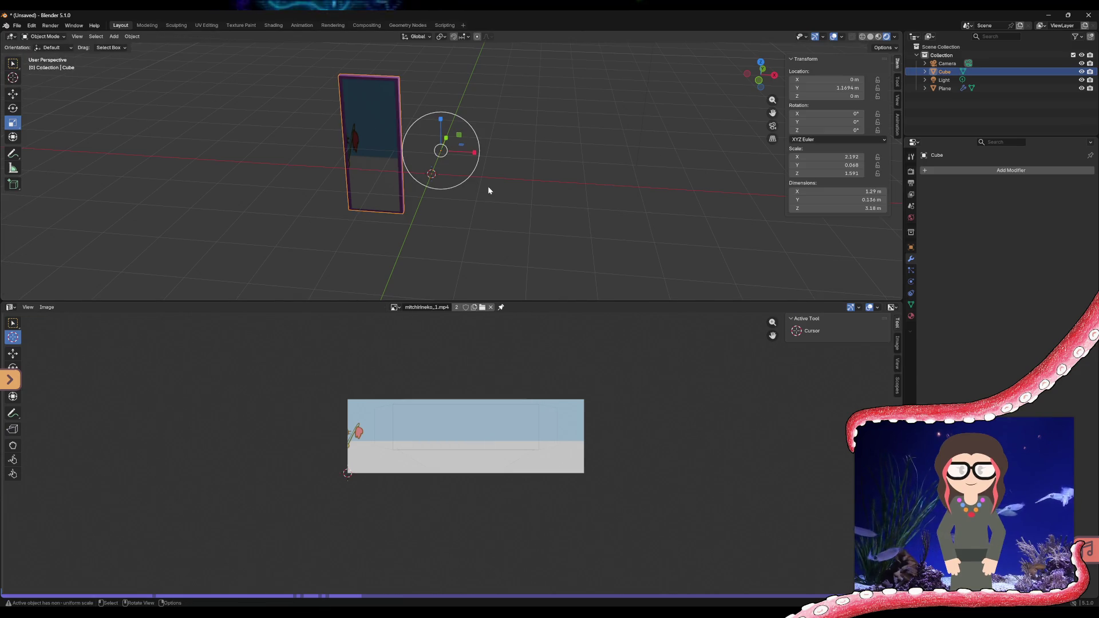
left_click(370, 144)
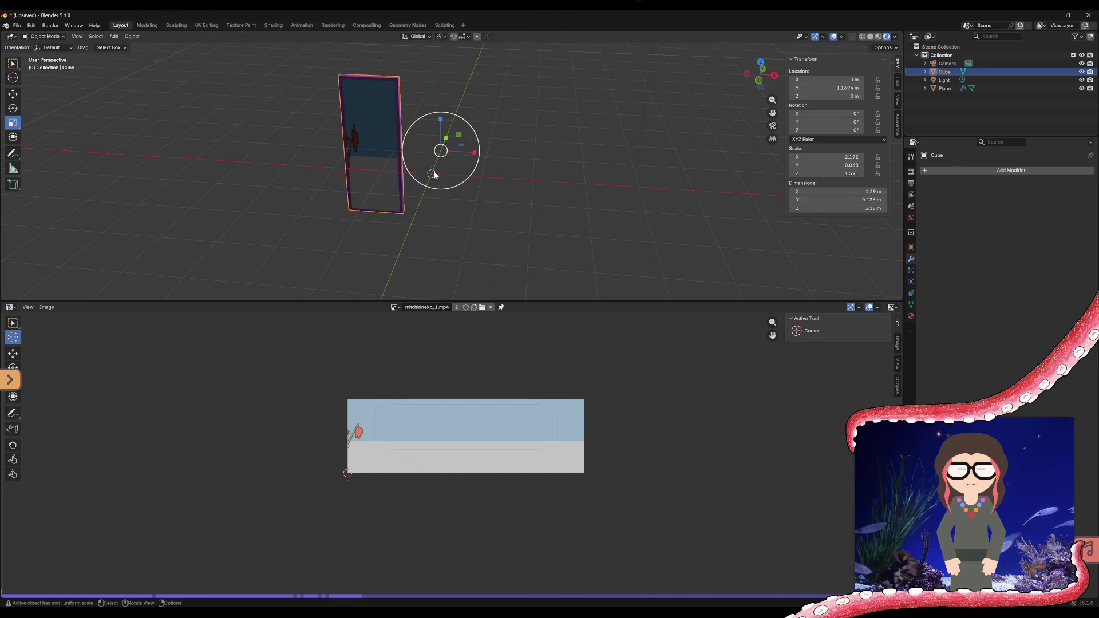
key("s")
key("y")
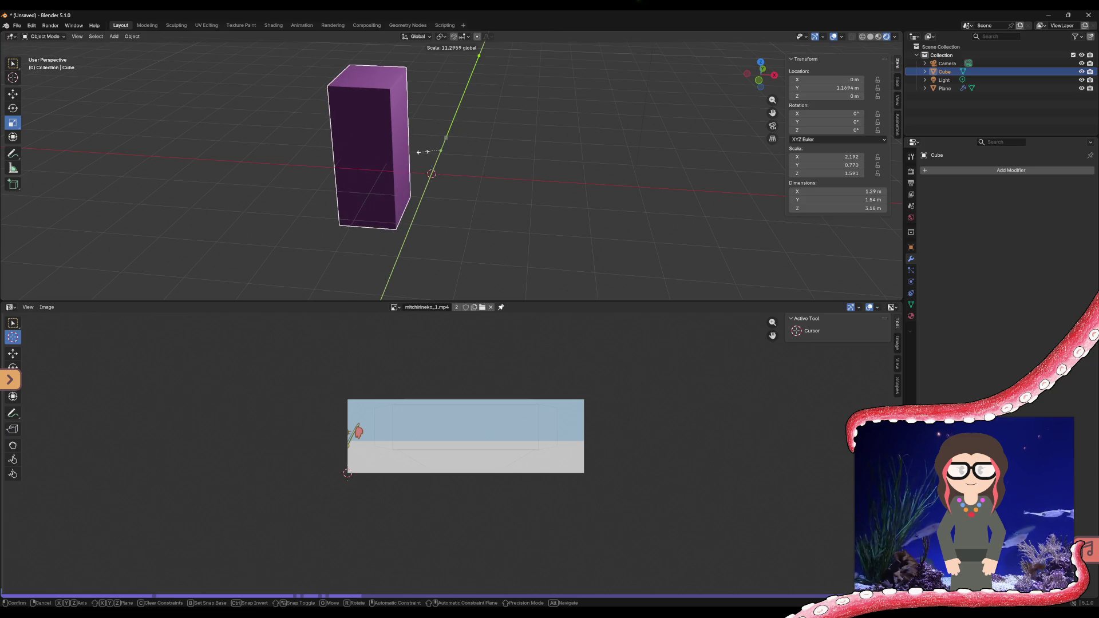
left_click(423, 151)
key("ctrl+z")
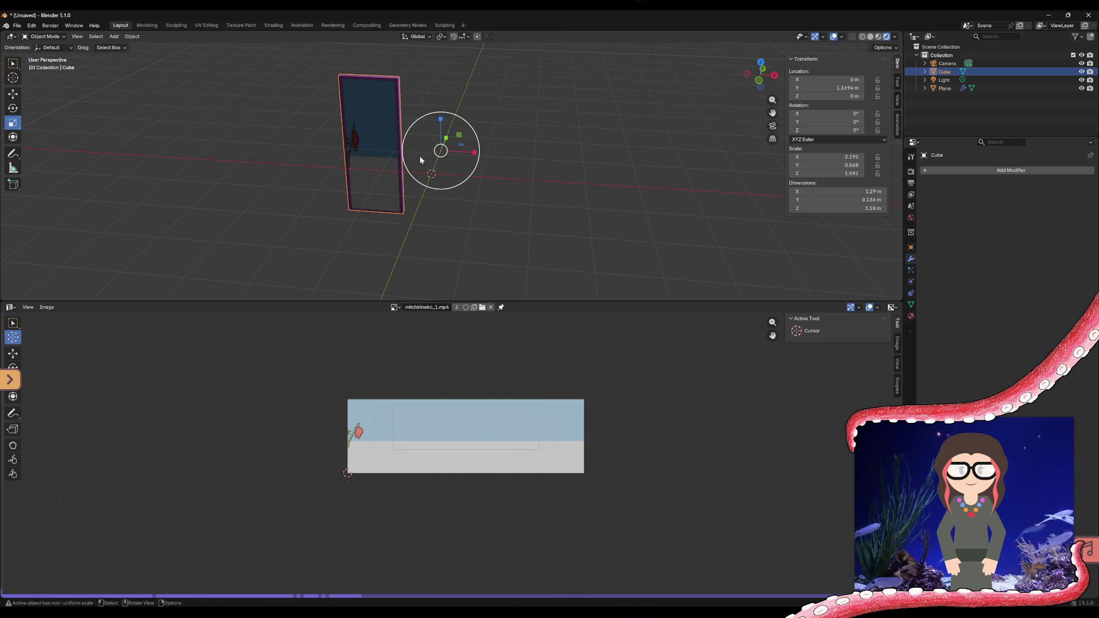
- Turn the lower editor area into a Timeline
left_click(285, 208)
middle_click_drag(285, 207, 331, 191)
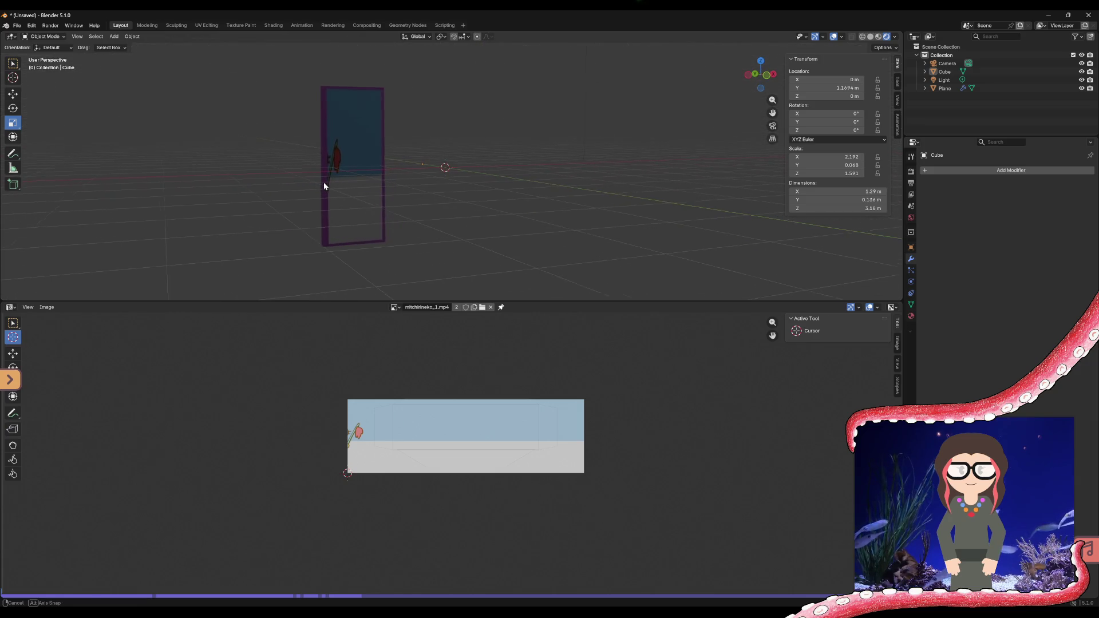
left_click(10, 306)
left_click(124, 340)
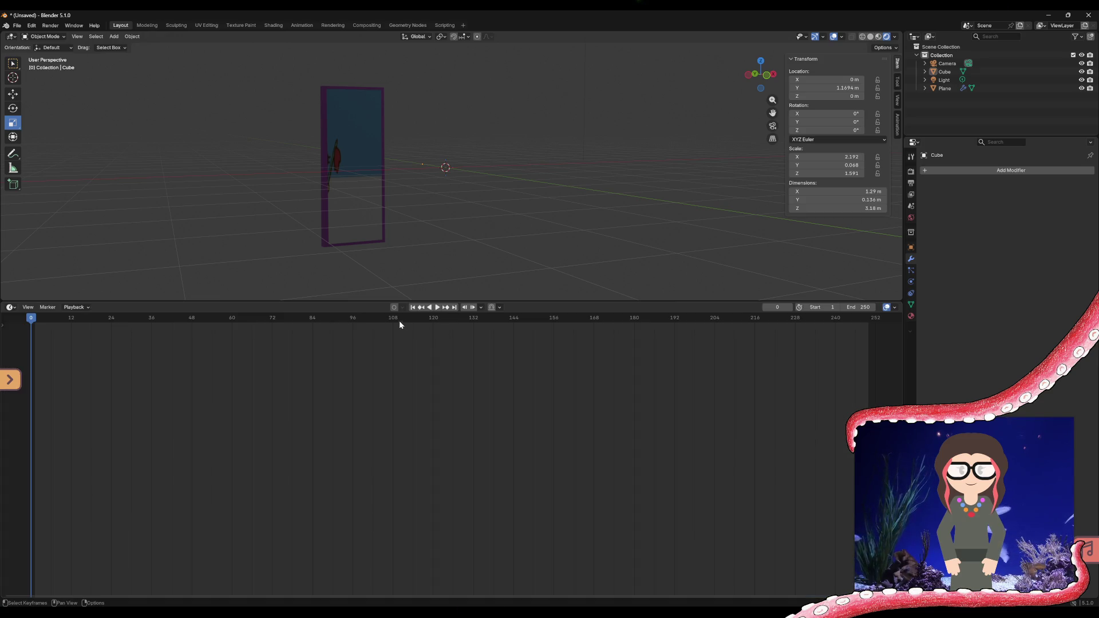
- At frame 1 keyframe the cube's location, rotation and scale, then select the video plane
left_click_drag(415, 320, 433, 319)
key("shift+Left")
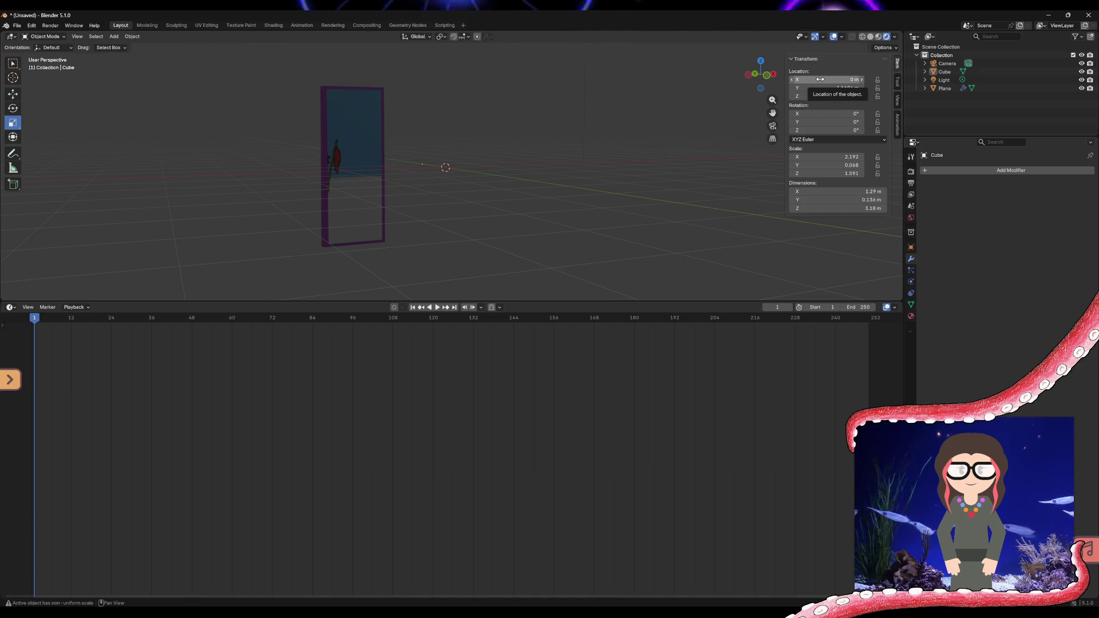
key("i")
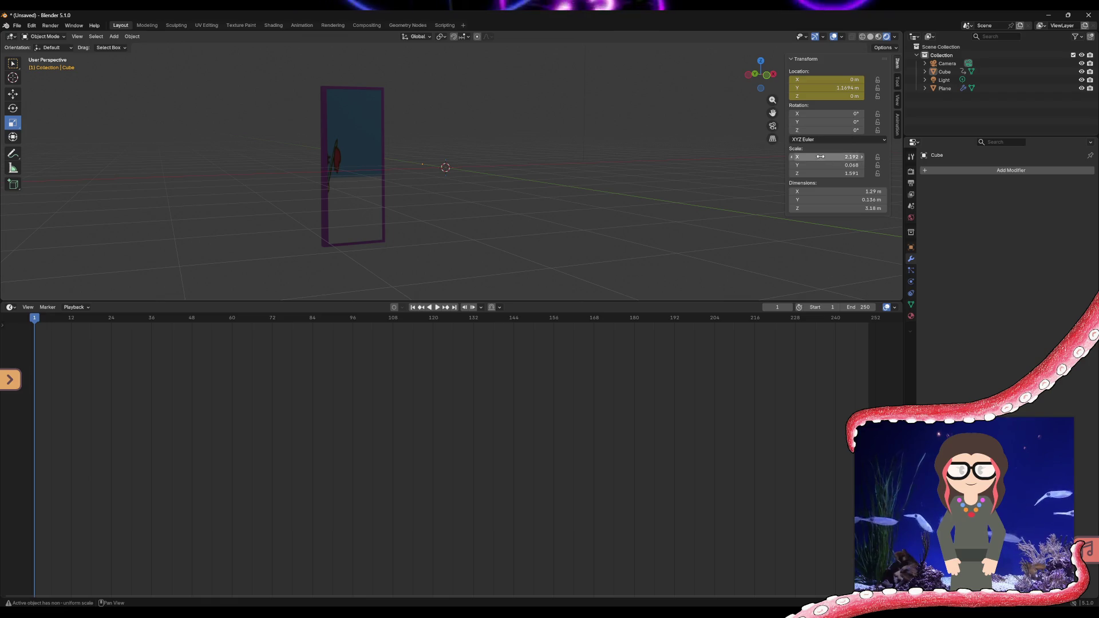
key("i")
key("i")
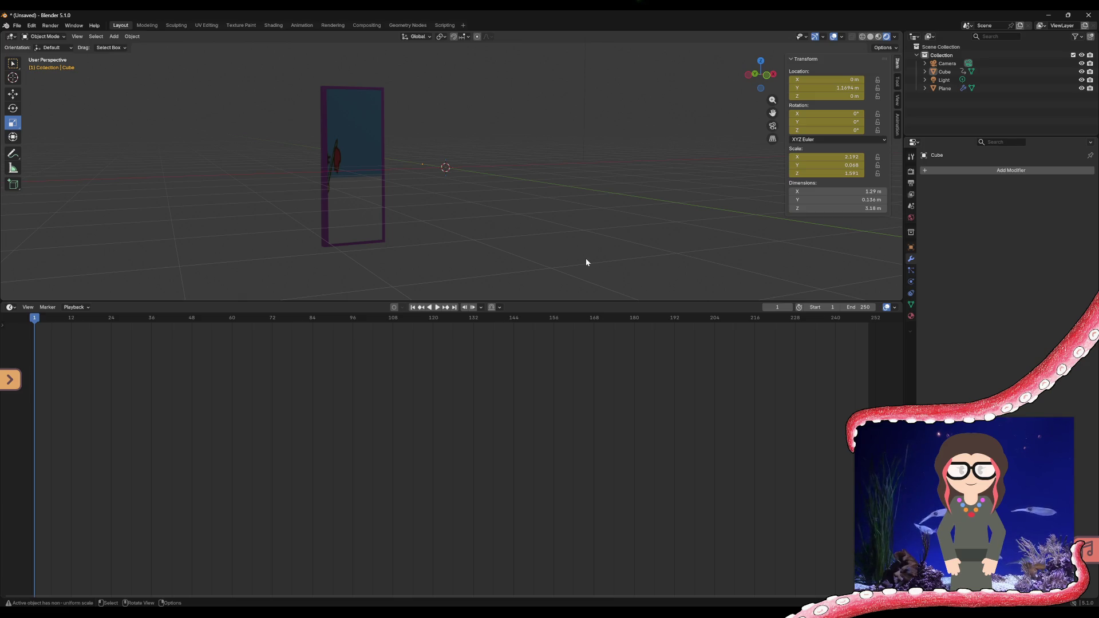
left_click(343, 159)
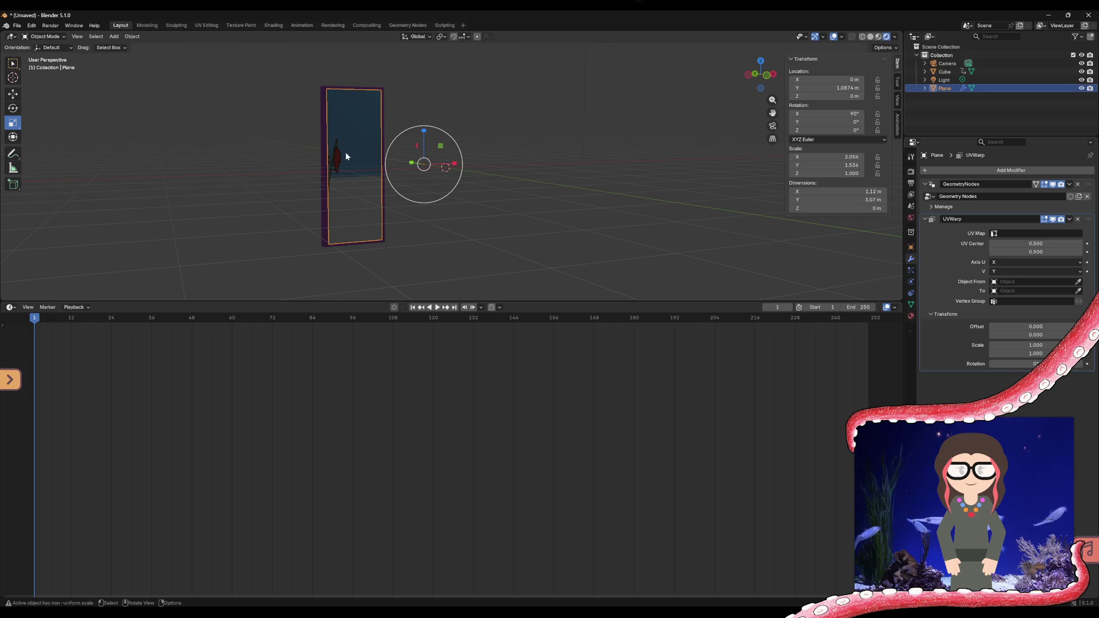
- Keyframe the plane's transform at frame 1 and orbit to view the panel edge-on from above
key("i")
key("i")
key("i")
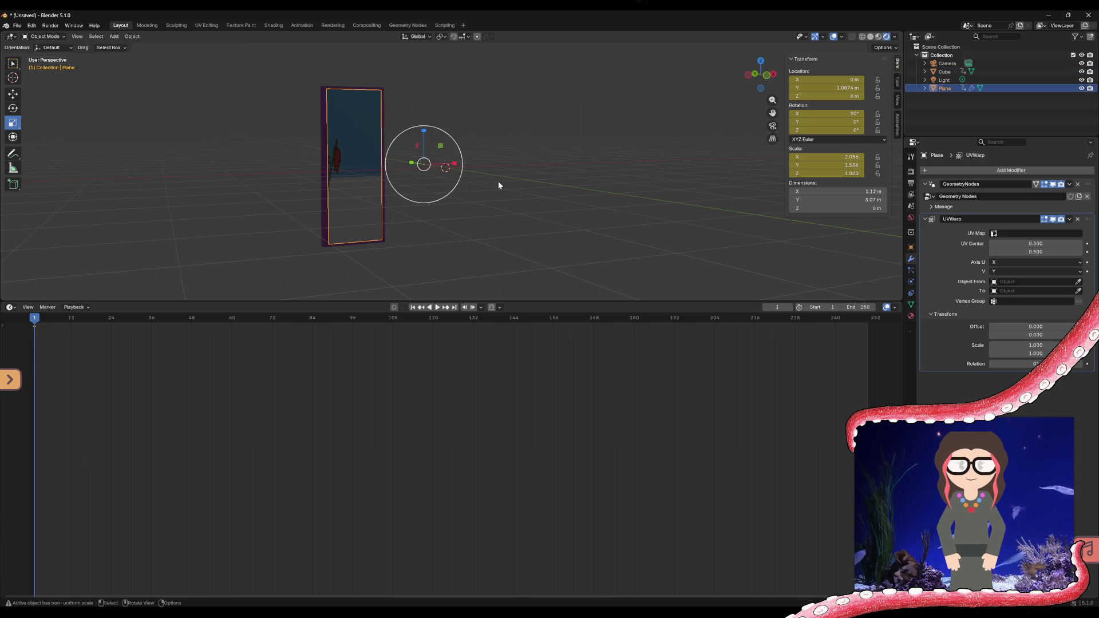
middle_click_drag(543, 184, 455, 203)
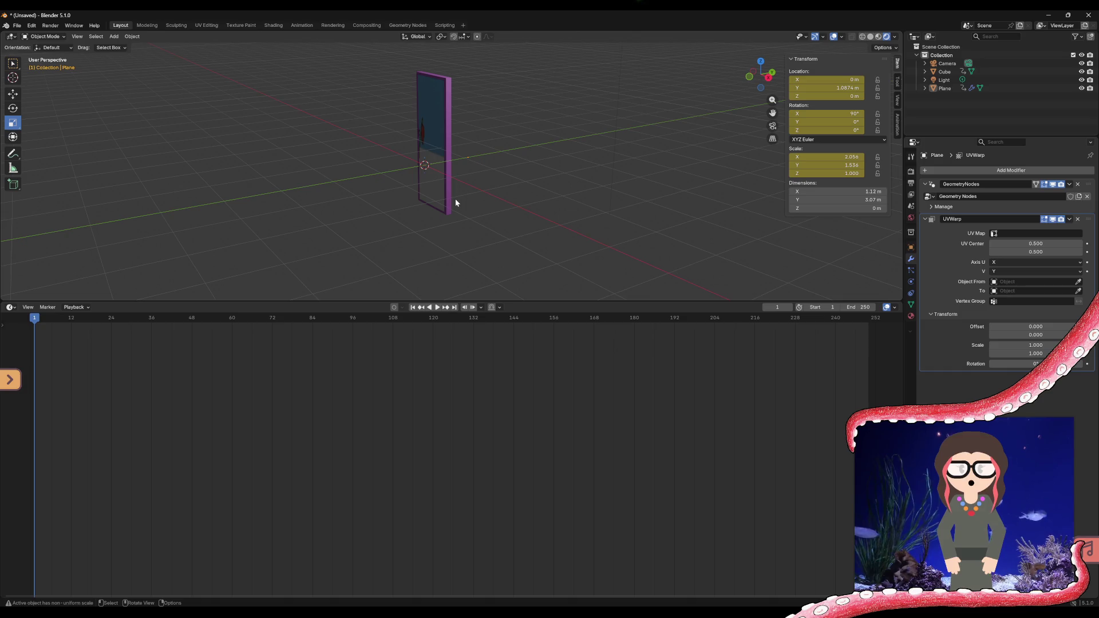
- Show the timeline's channel list and select the Summary channel
left_click(434, 319)
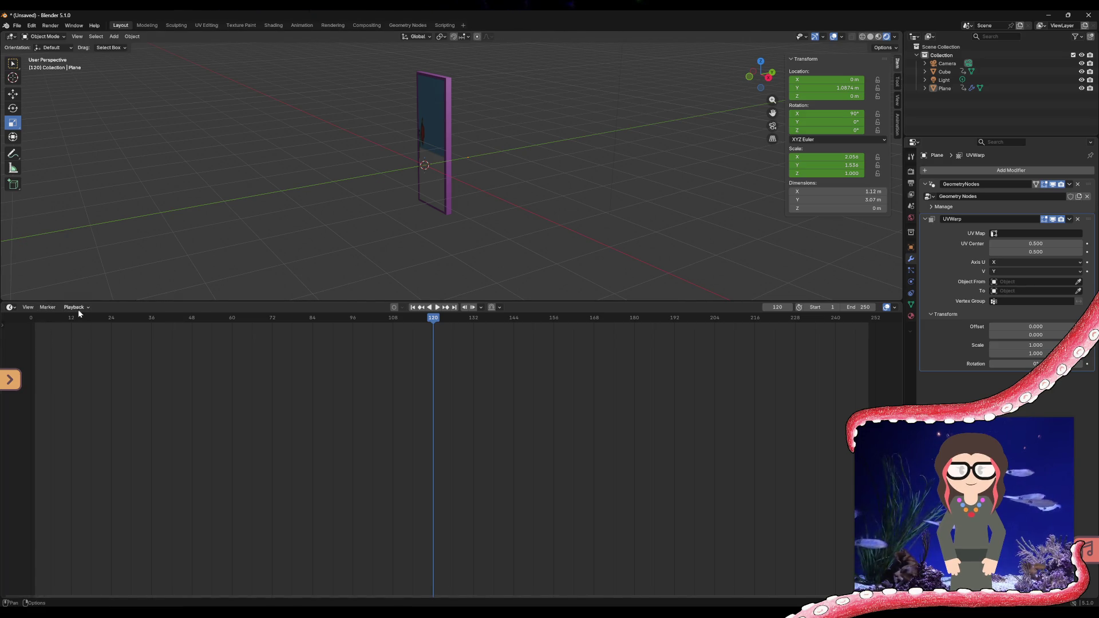
left_click(28, 306)
left_click(37, 327)
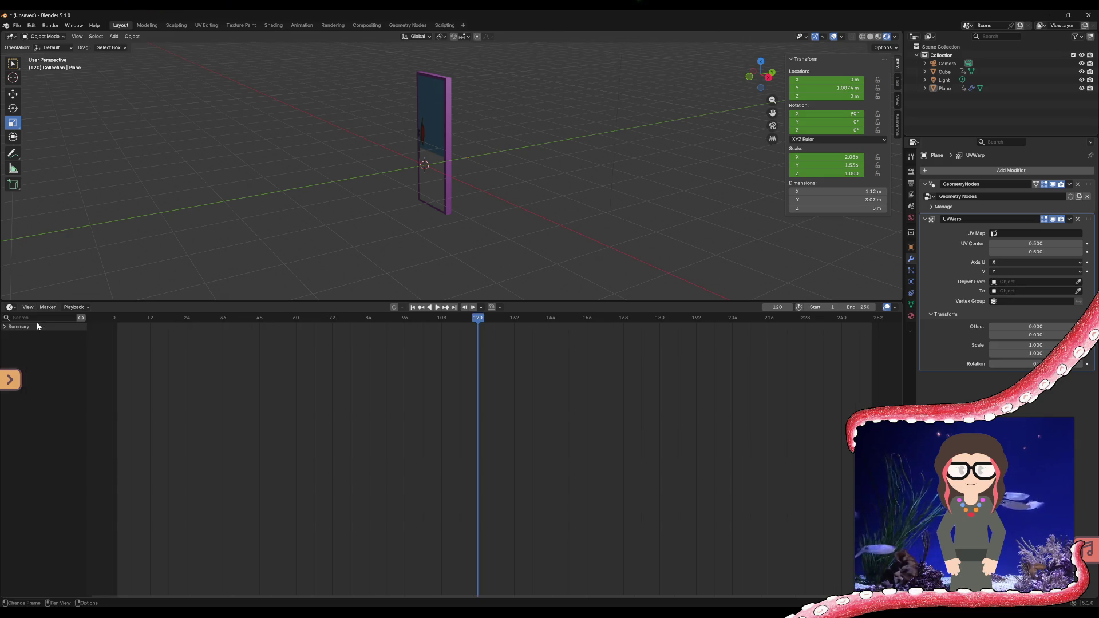
left_click(28, 307)
left_click(32, 327)
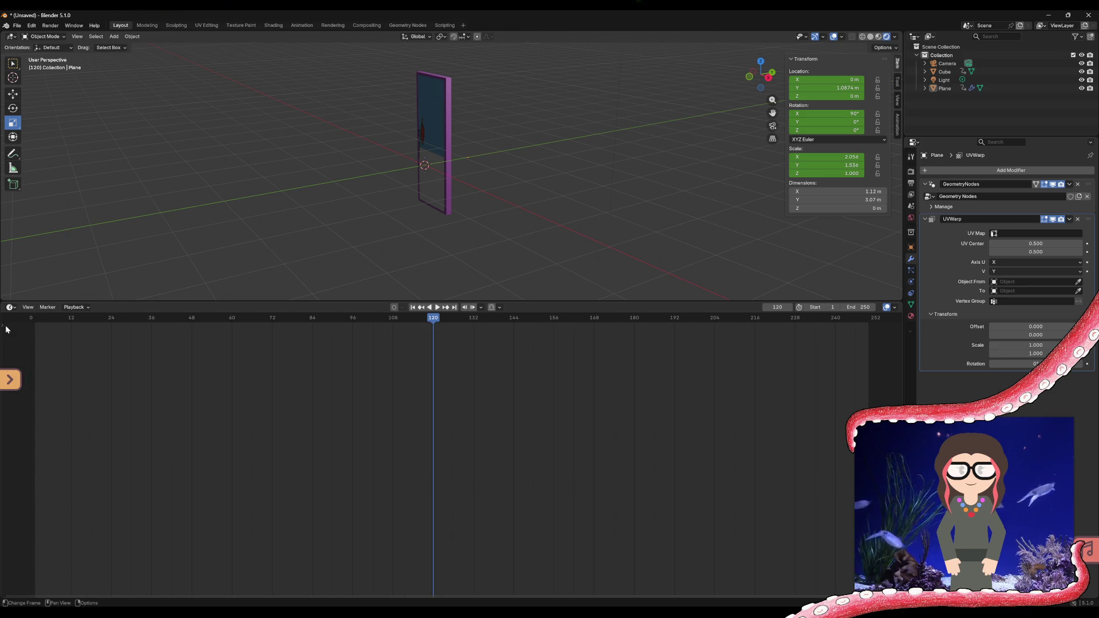
left_click(27, 307)
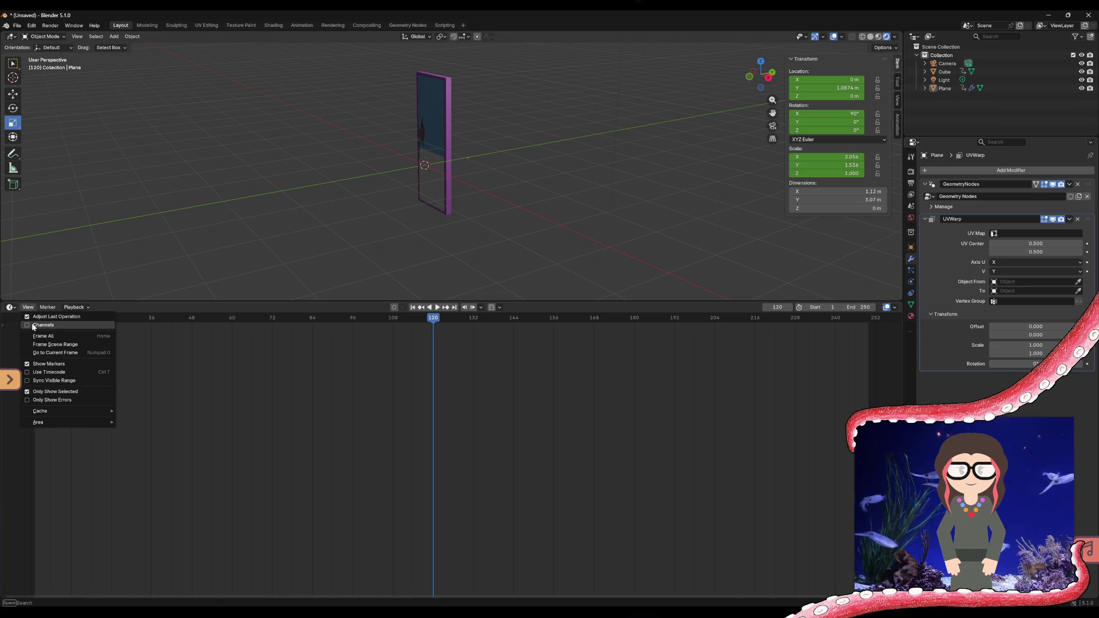
left_click(32, 326)
left_click(5, 329)
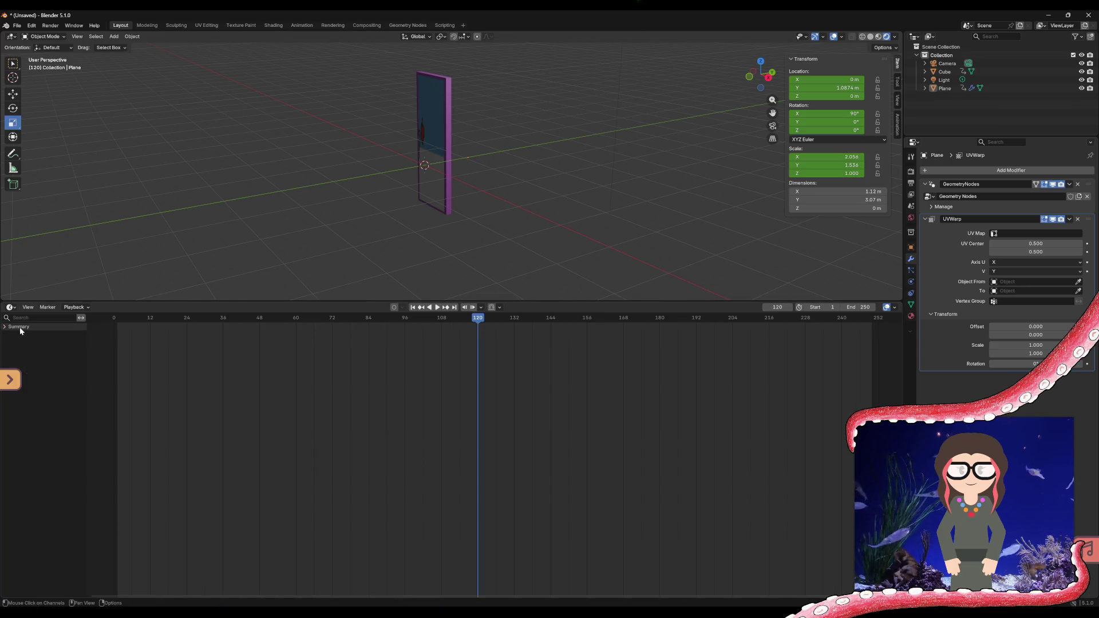
left_click(28, 308)
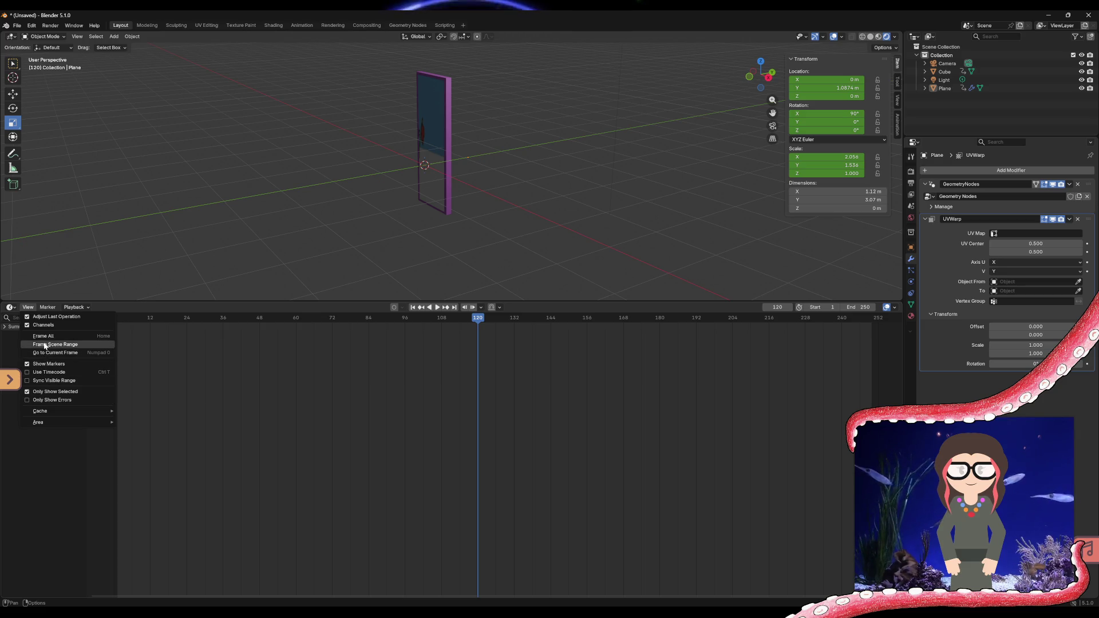
- Try Jump to Keyframe, then scrub the playhead back to frame 1
left_click(422, 307)
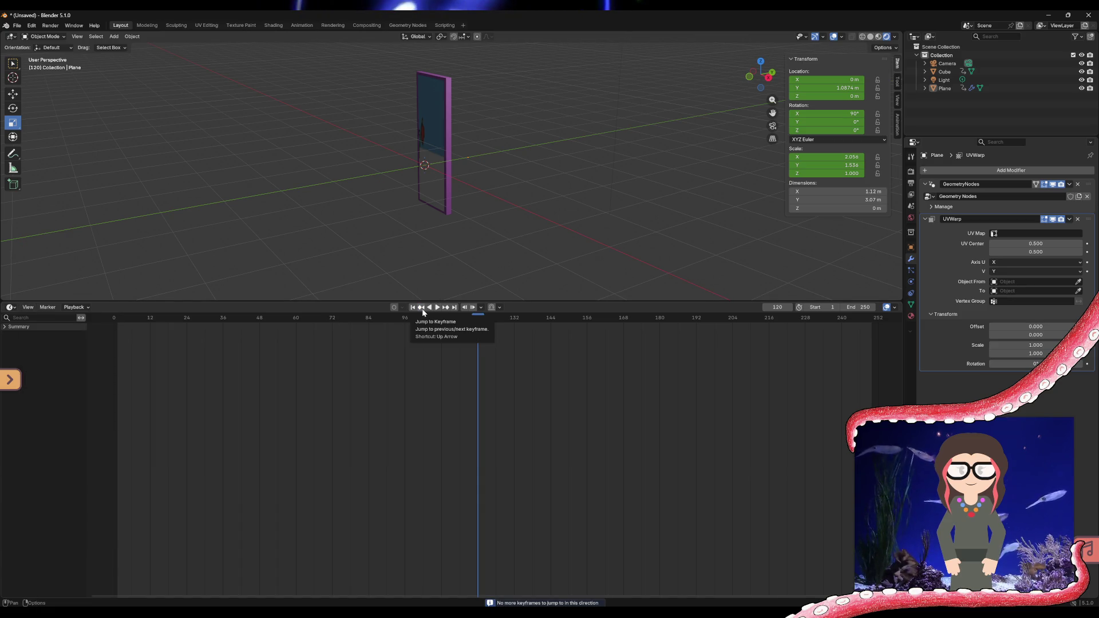
left_click(422, 308)
left_click_drag(115, 322, 118, 321)
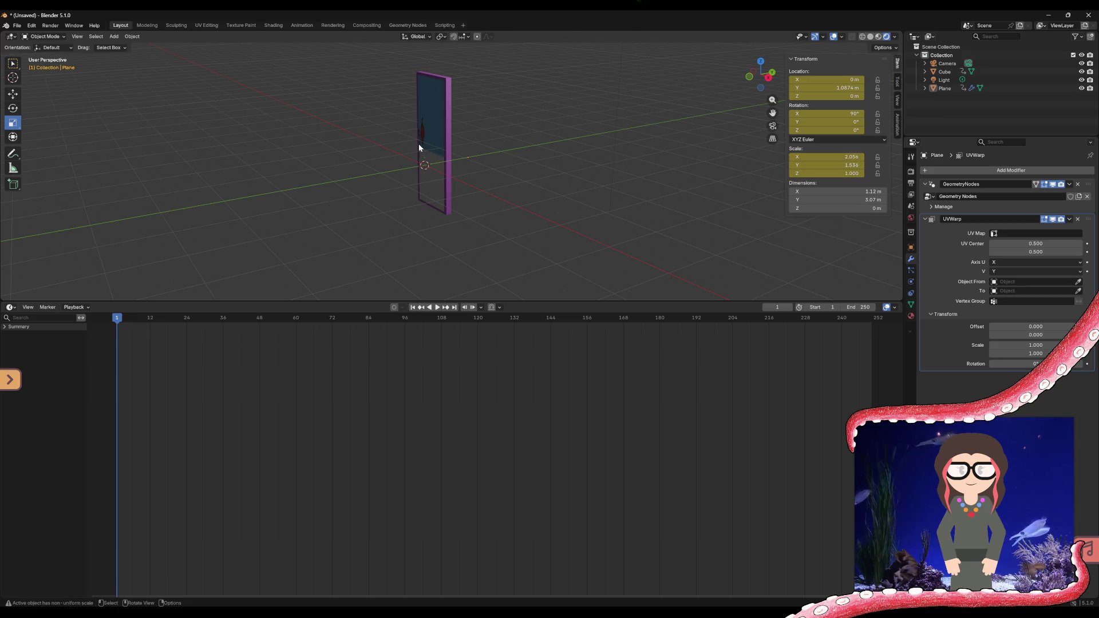
- Make the cube the active object and move the playhead to frame 120
left_click(446, 149)
left_click(435, 146)
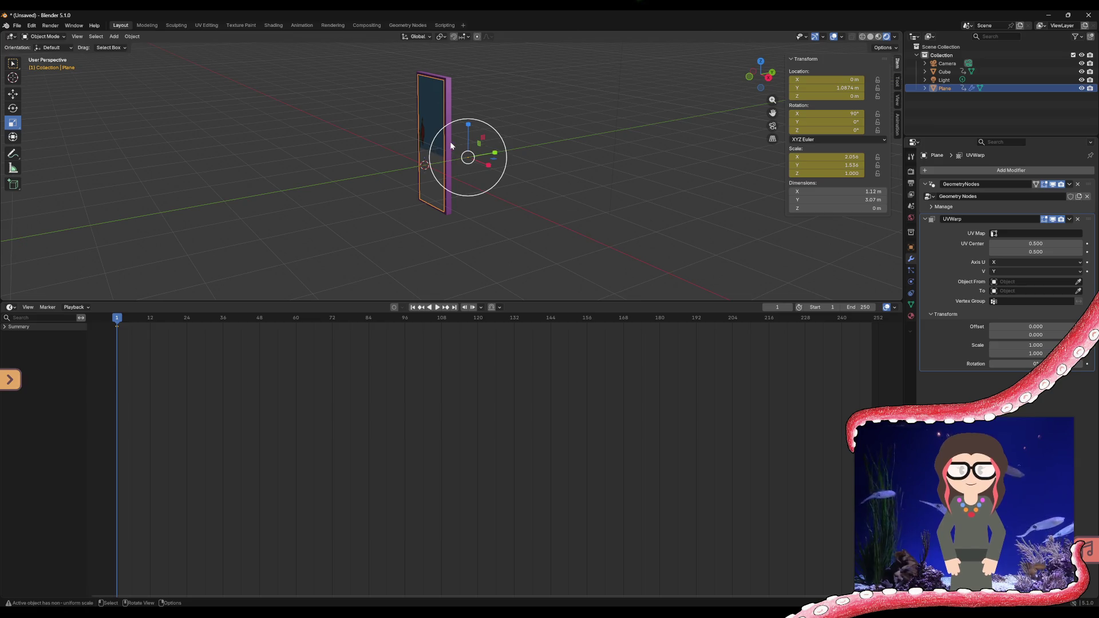
left_click(449, 146)
left_click(442, 146)
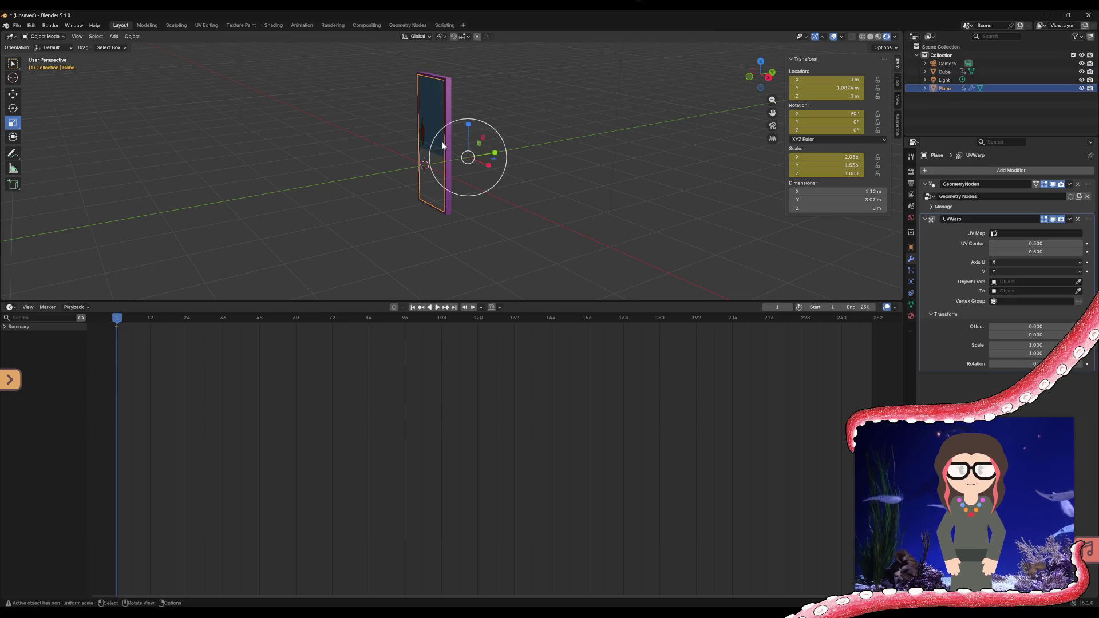
left_click_drag(450, 328, 478, 318)
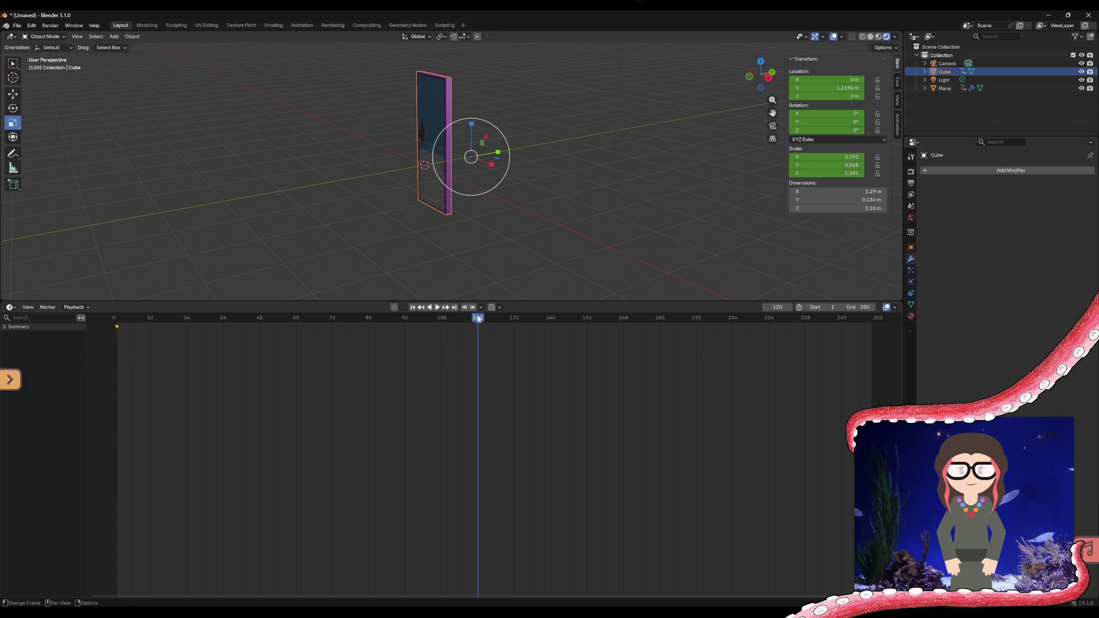
middle_click_drag(502, 195, 575, 204)
left_click_drag(470, 89, 257, 267)
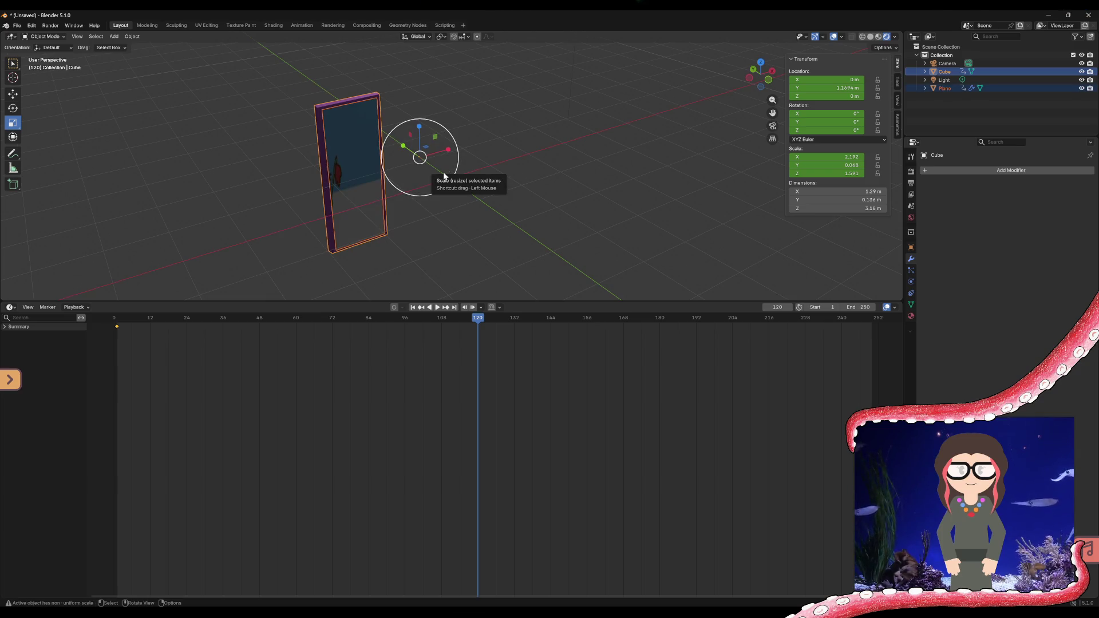
- Stretch the cube much wider along X, to an X scale of about 18.03
left_click_drag(445, 153, 522, 130)
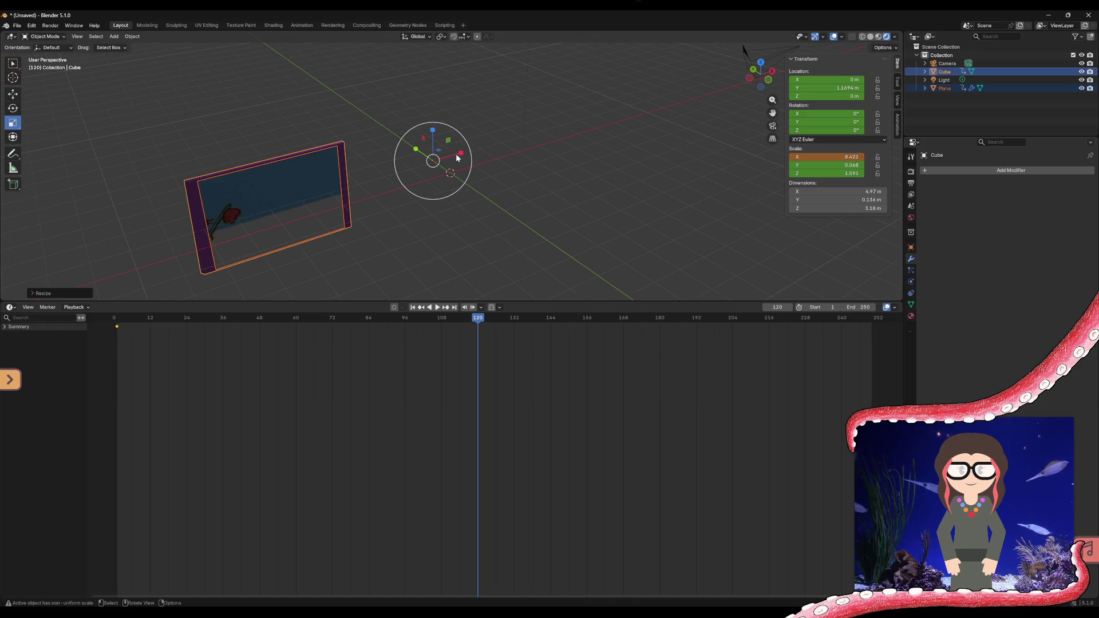
left_click_drag(458, 151, 490, 147)
mouse_move(346, 195)
middle_mouse_down()
mouse_move(259, 197)
mouse_move(340, 205)
middle_mouse_up()
- Slide the widened cube sideways along X and confirm its new position
left_click(13, 92)
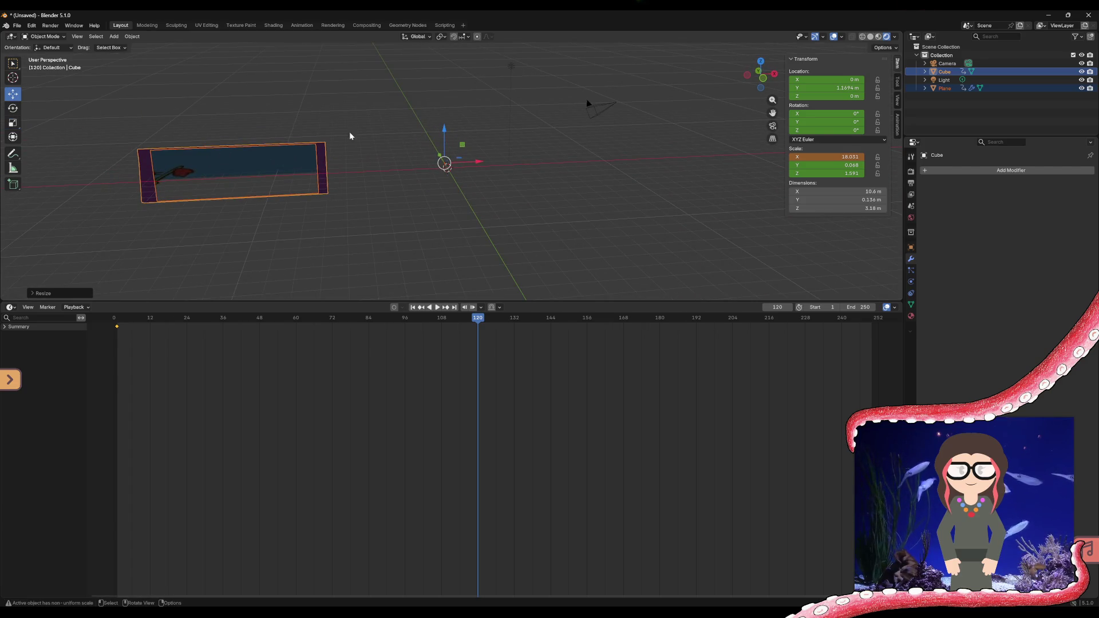
left_click_drag(479, 163, 746, 147)
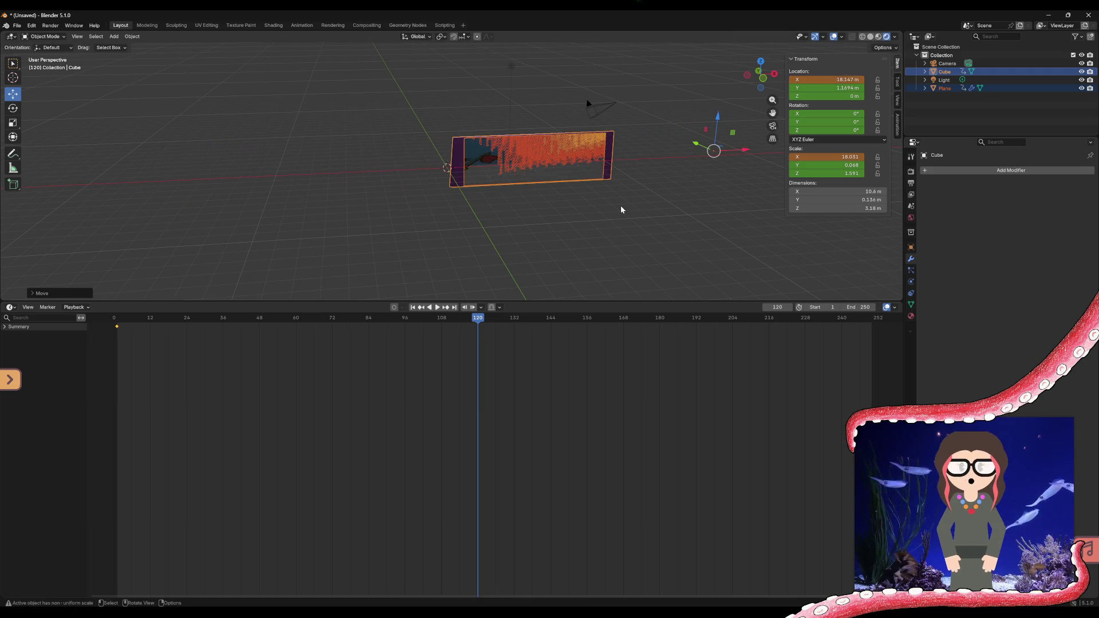
left_click(624, 204)
mouse_move(623, 205)
middle_mouse_down()
mouse_move(575, 210)
mouse_move(571, 194)
mouse_move(608, 181)
mouse_move(599, 204)
mouse_move(578, 208)
mouse_move(626, 208)
middle_mouse_up()
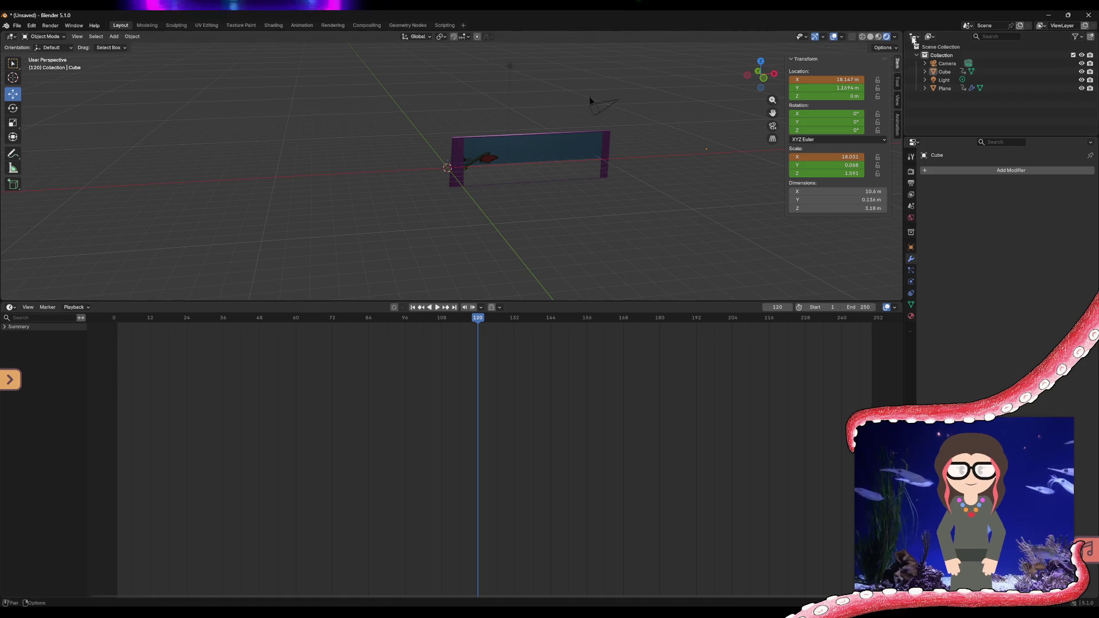
- Keyframe the cube's transform at frame 120, then select the plane and keyframe its scale
key("i")
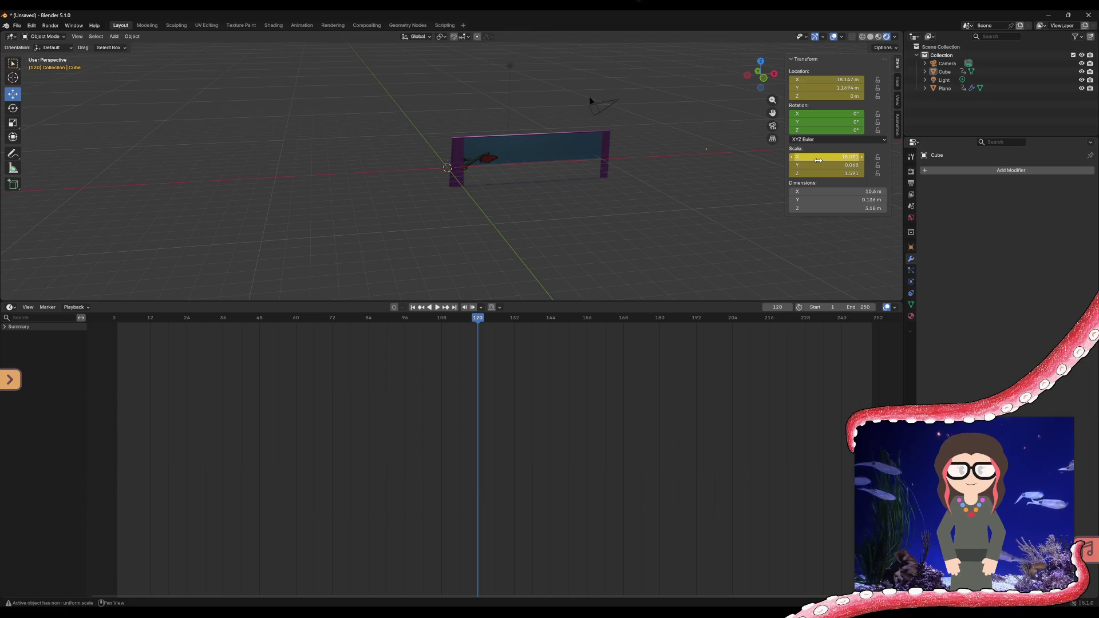
left_click(566, 151)
left_click_drag(631, 111, 445, 226)
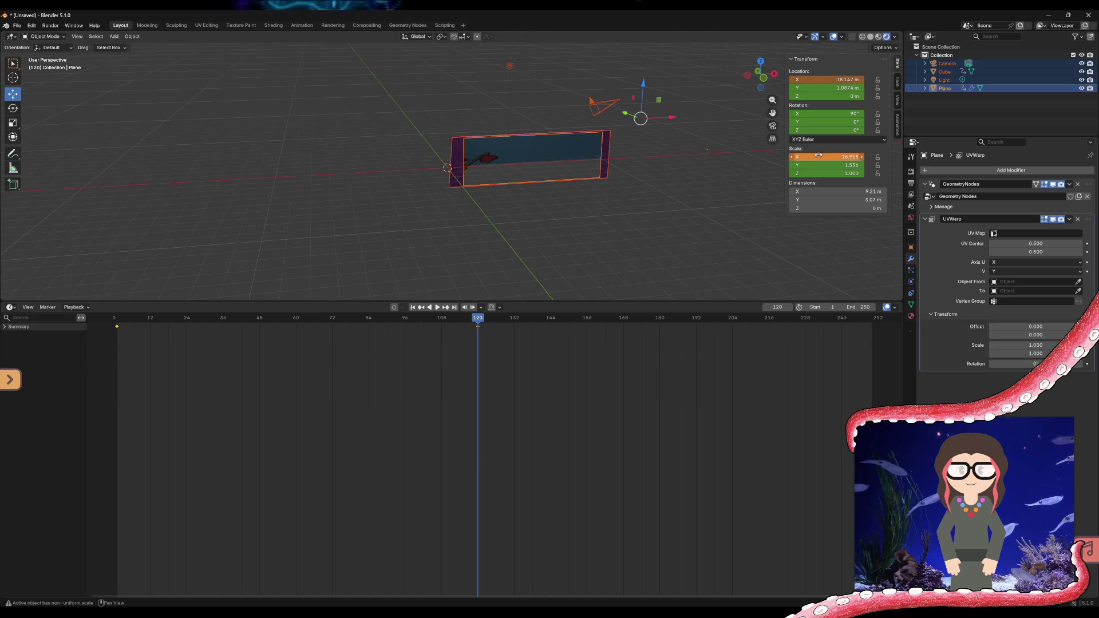
key("i")
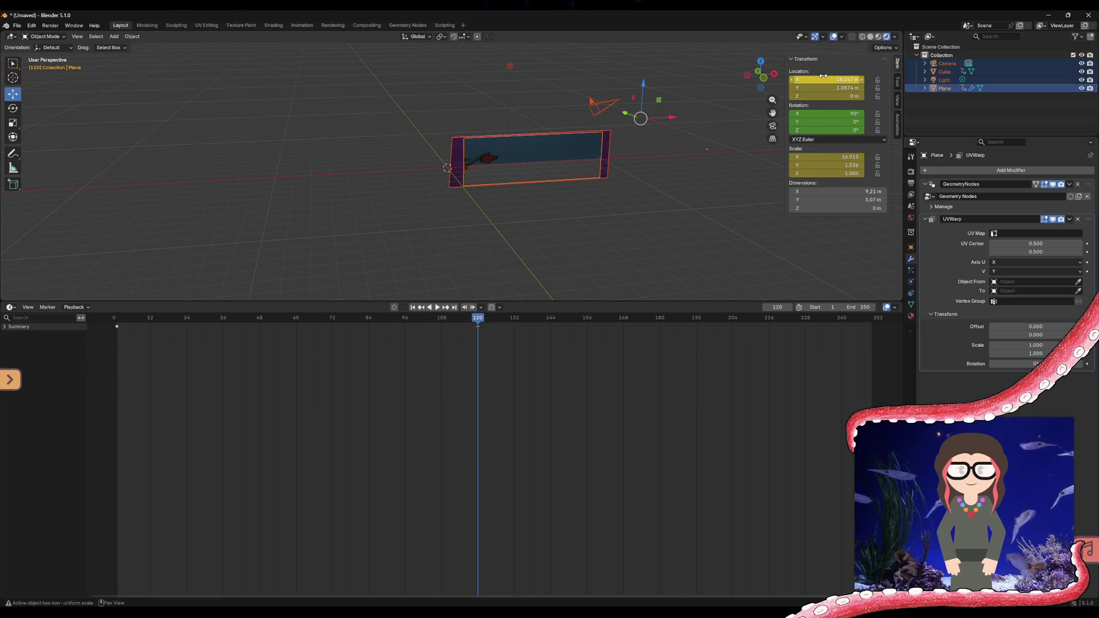
- Reduce the selection to the plane alone and make it active
left_click(567, 149)
left_click(604, 143)
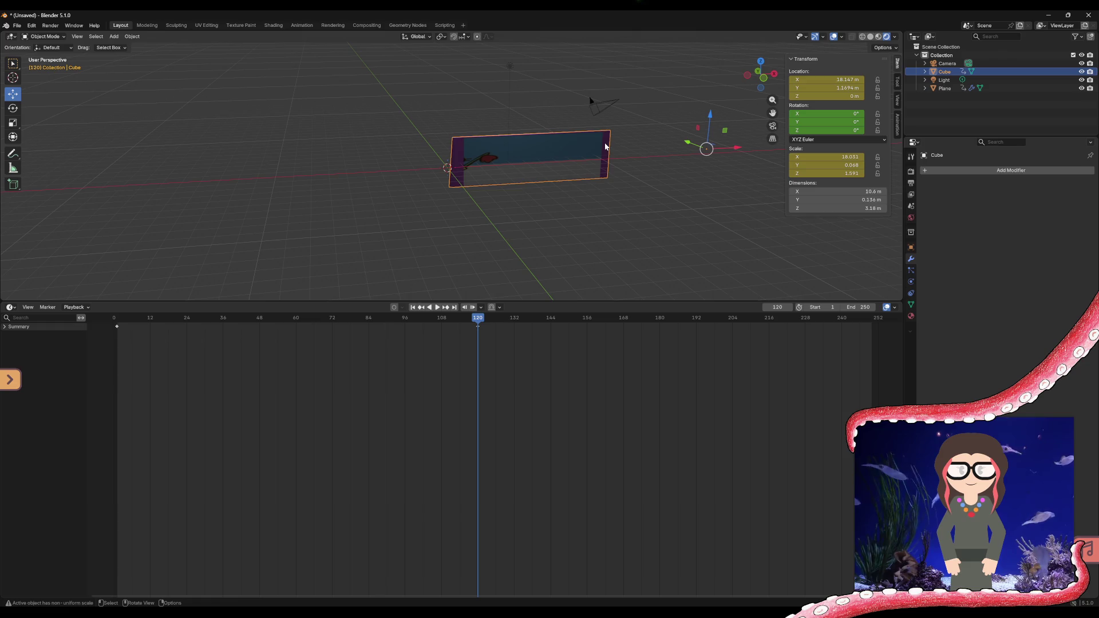
left_click(582, 148)
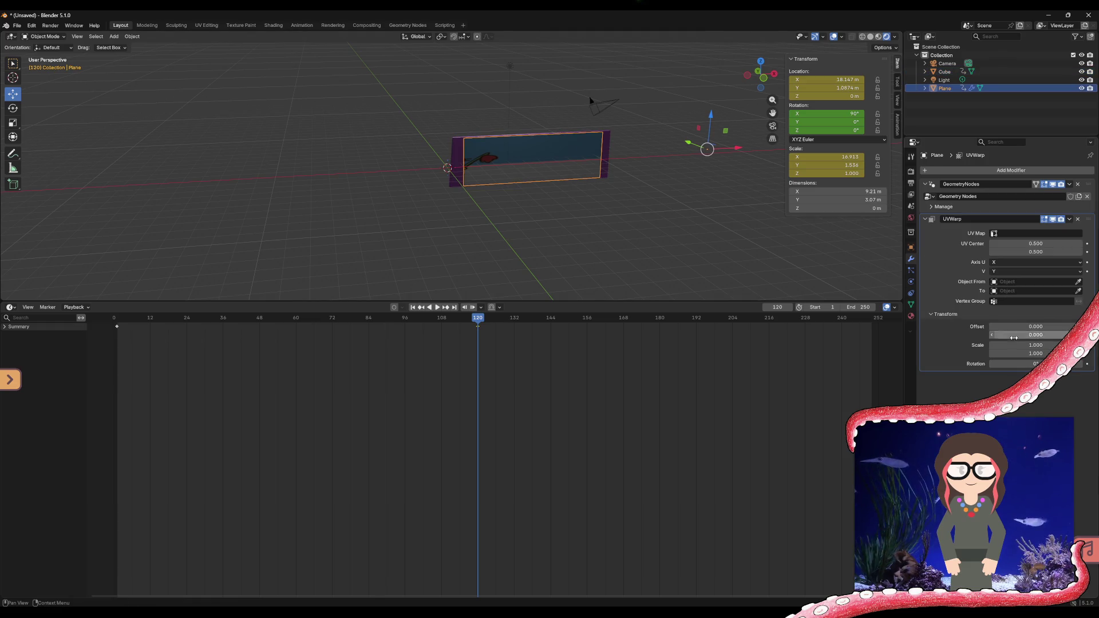
- Drag the UV Warp Offset X to about 0.1, then enter 0 to reset it
left_click_drag(1014, 327, 1030, 326)
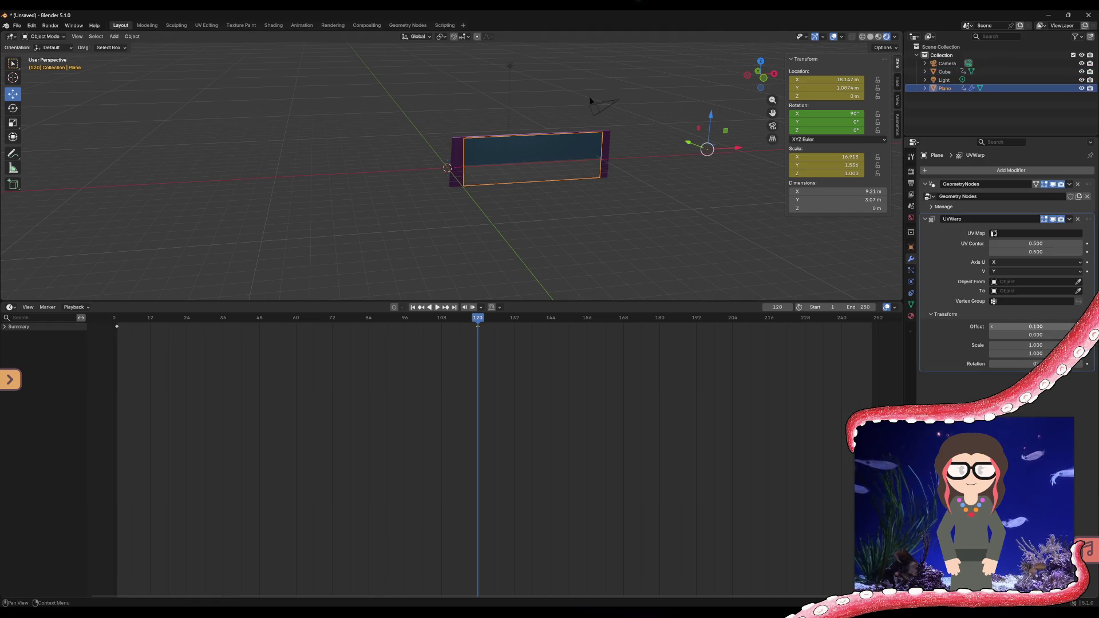
left_click(1047, 327)
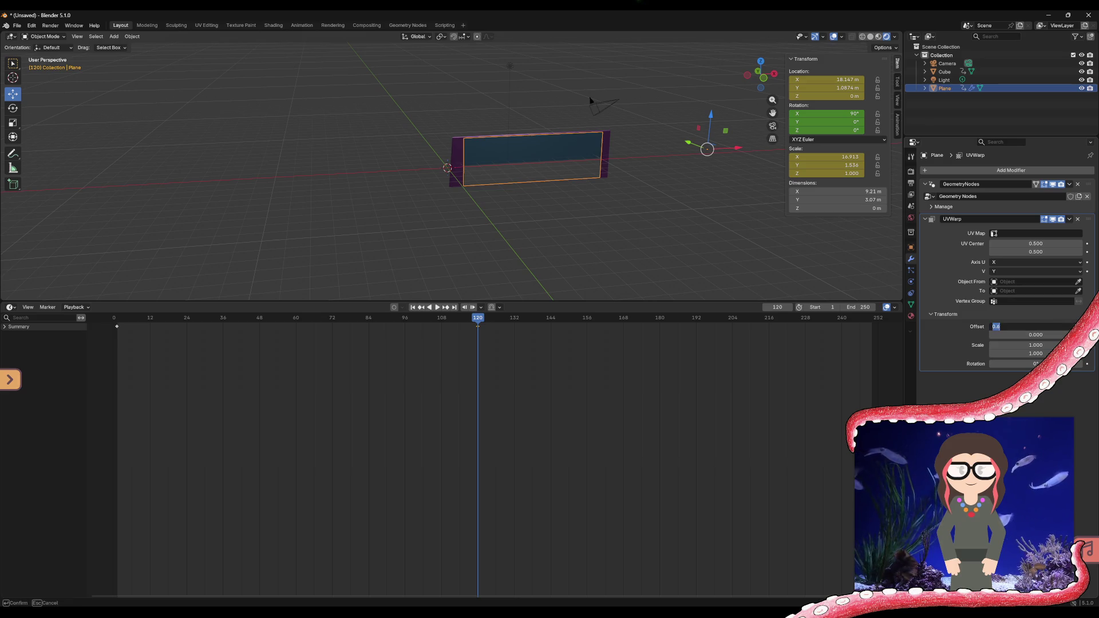
type("0")
key("Return")
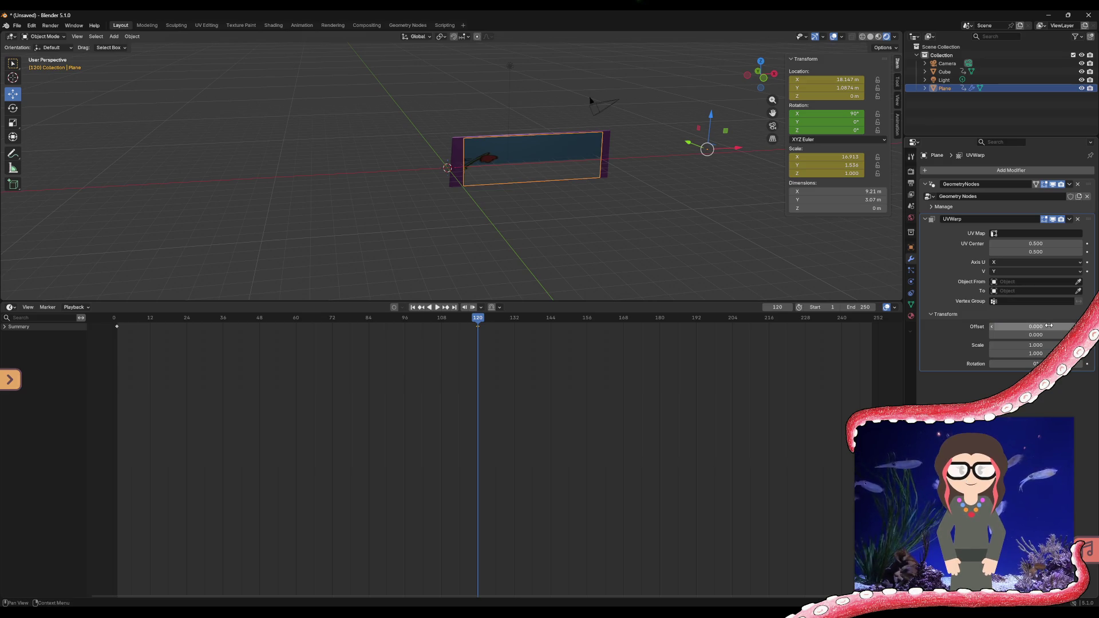